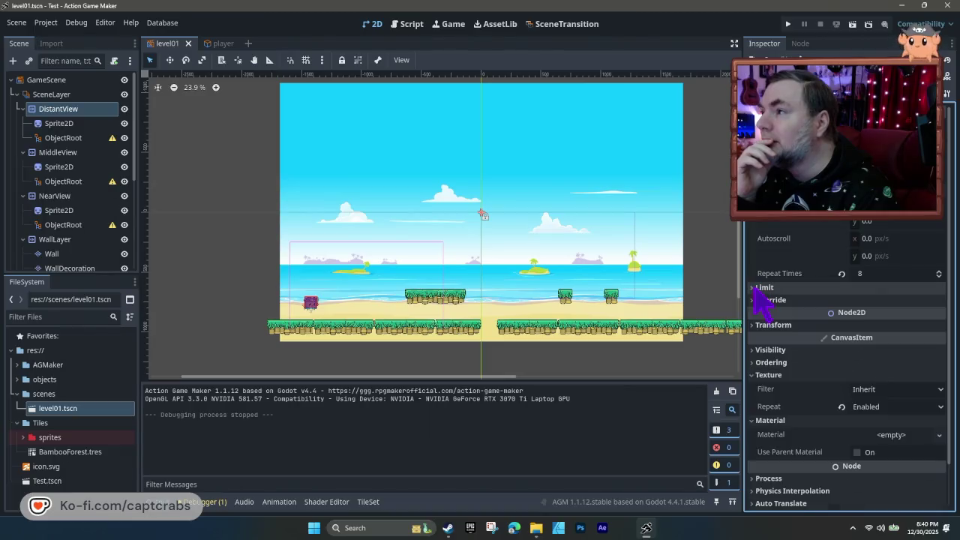
click(753, 300)
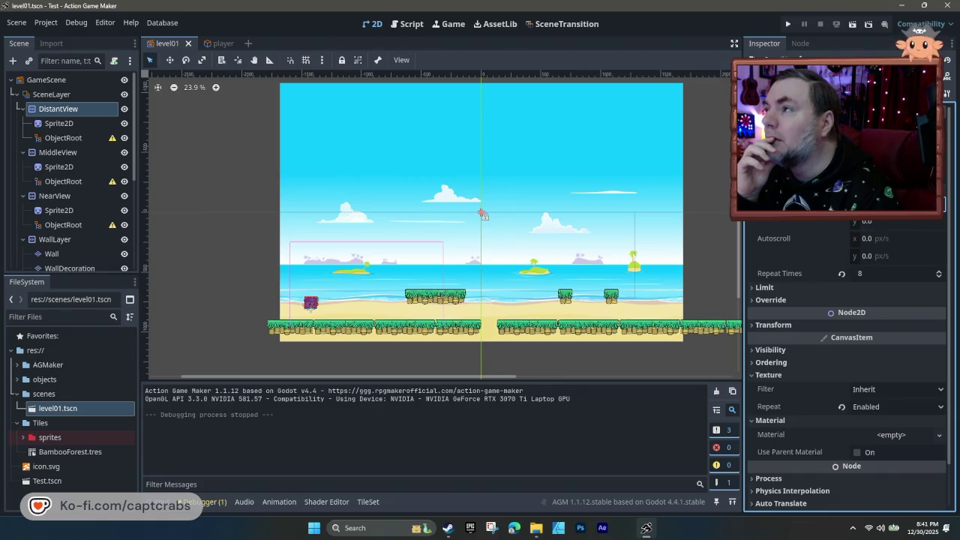
- Set DistantView's Repeat Size so the sky and sea tile, then save and run
click(916, 221)
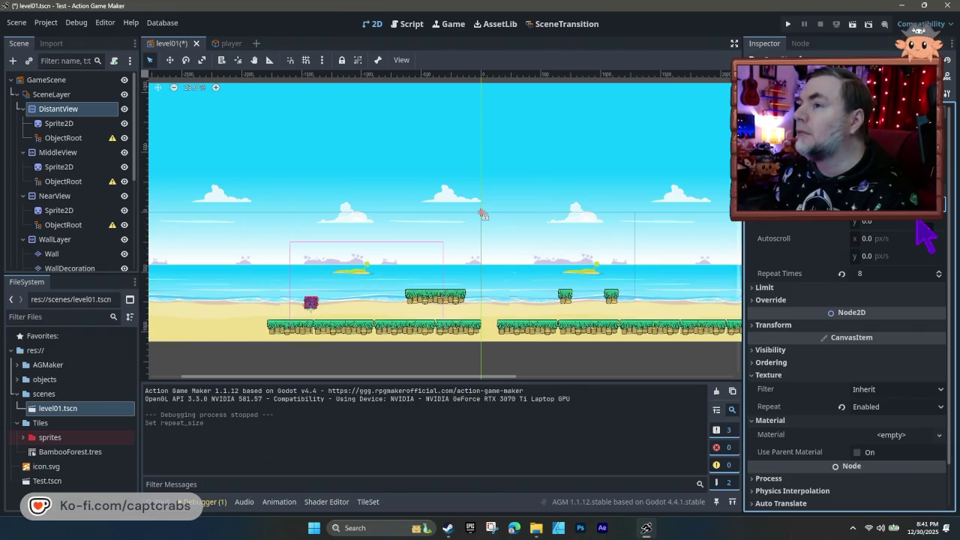
mouse_move(508, 378)
mouse_down()
mouse_move(772, 397)
mouse_move(251, 386)
mouse_up()
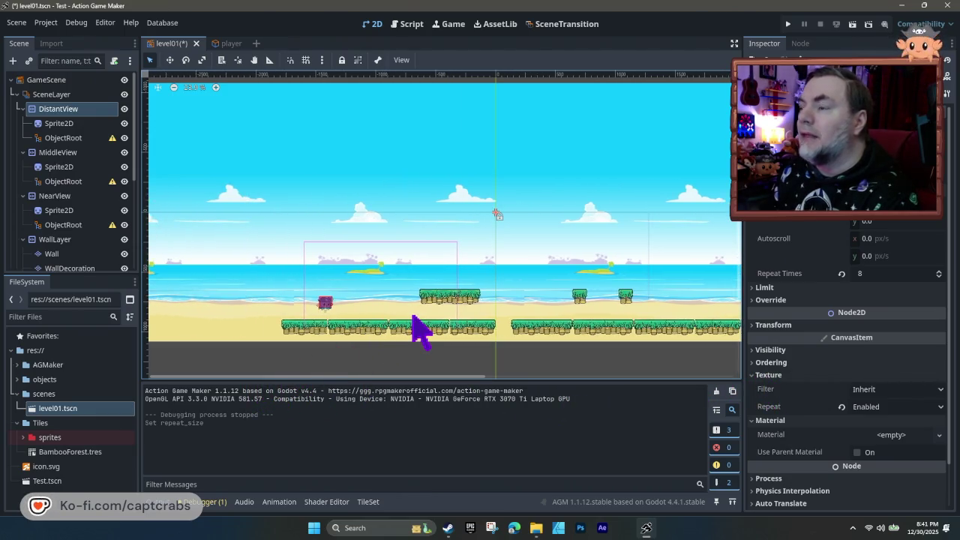
key(F5)
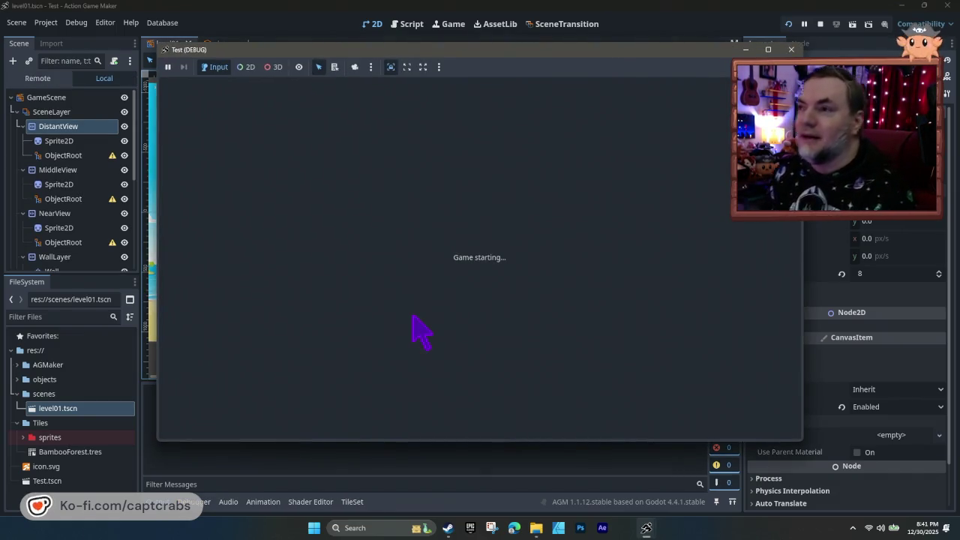
- Walk the pirate crab right across the beach, then close the test window
key(Right)
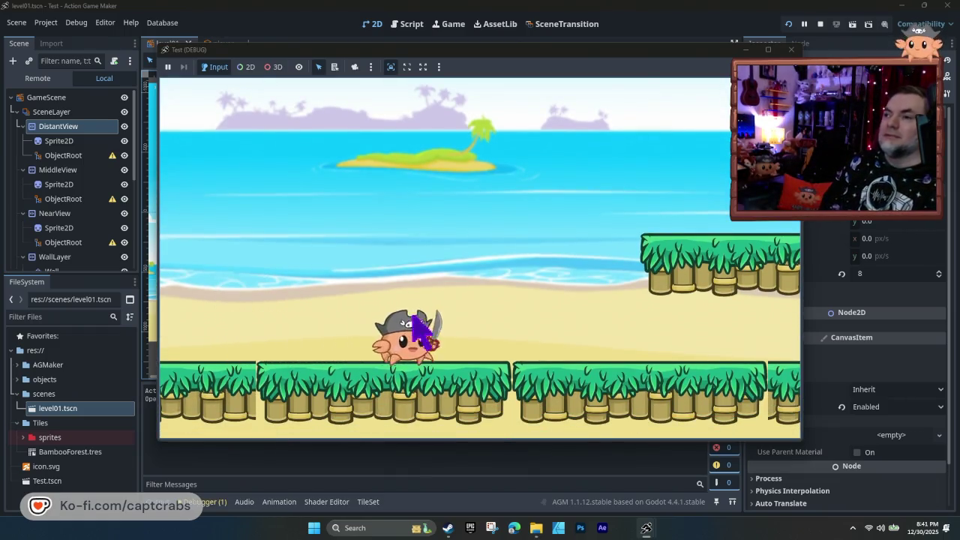
key(Right)
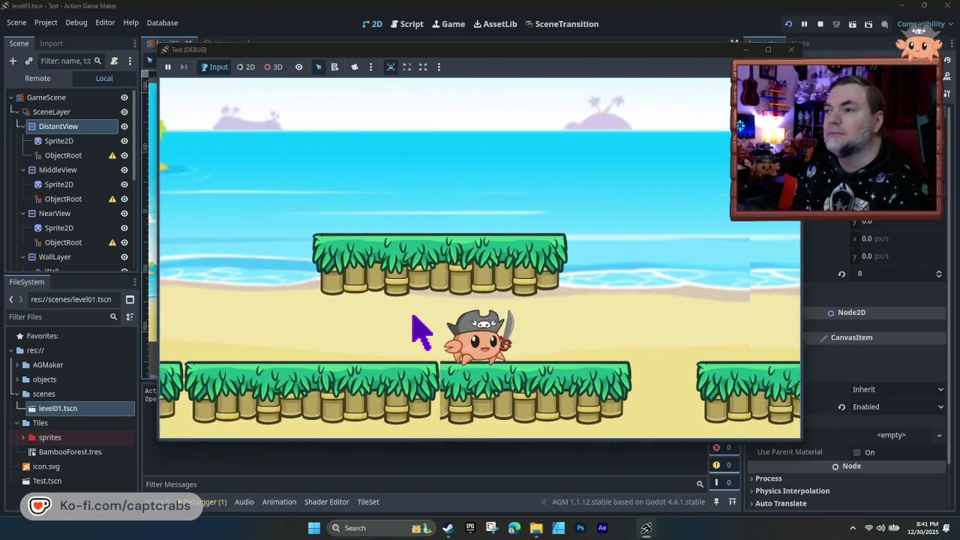
key(Right)
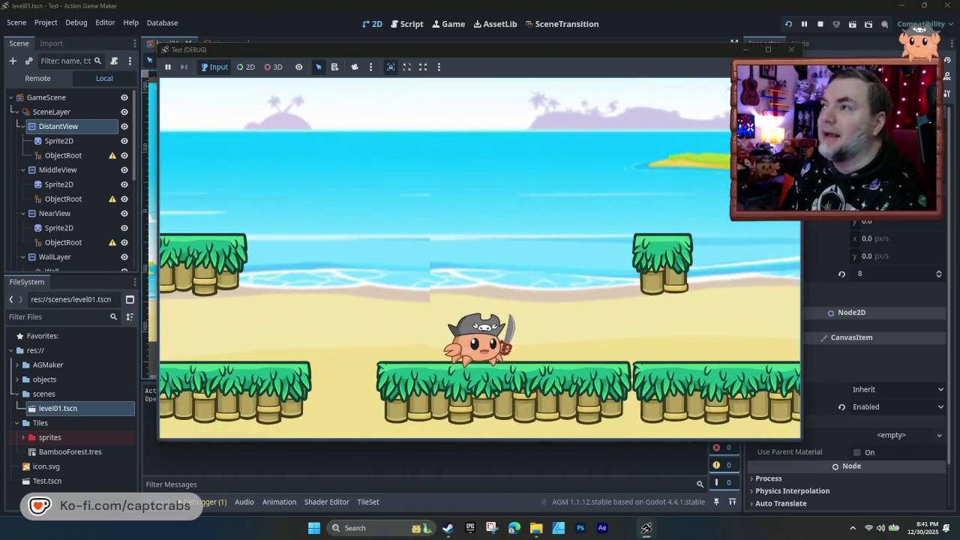
click(790, 50)
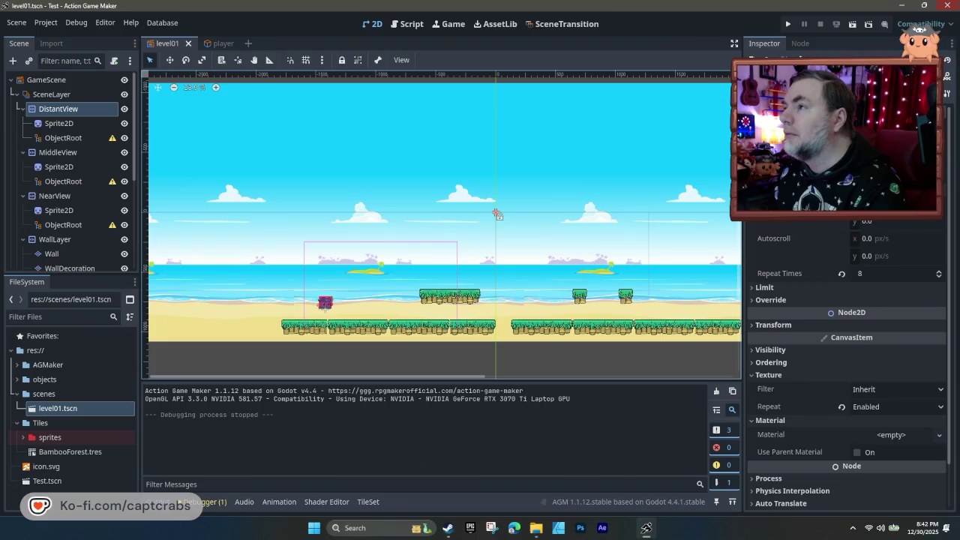
- Re-commit the DistantView Repeat Size value
click(896, 222)
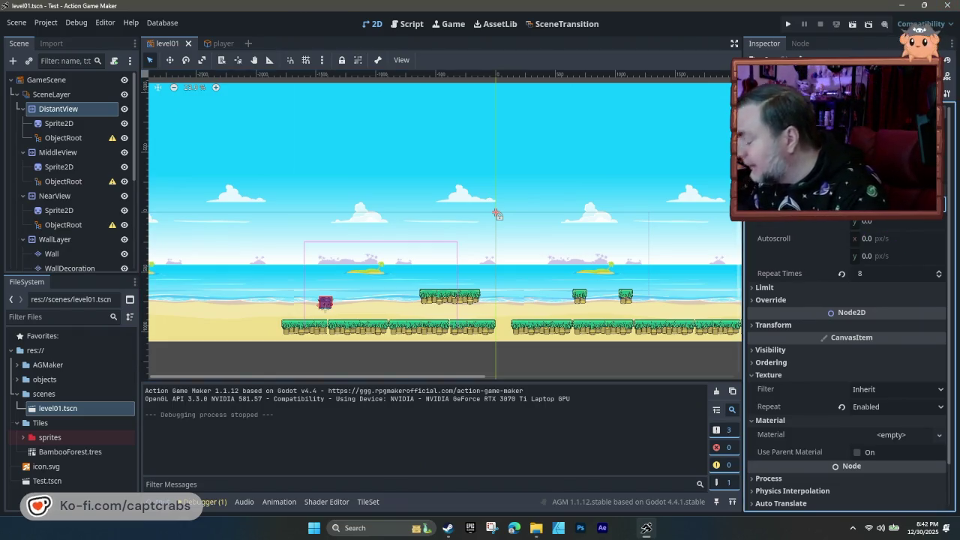
key(Return)
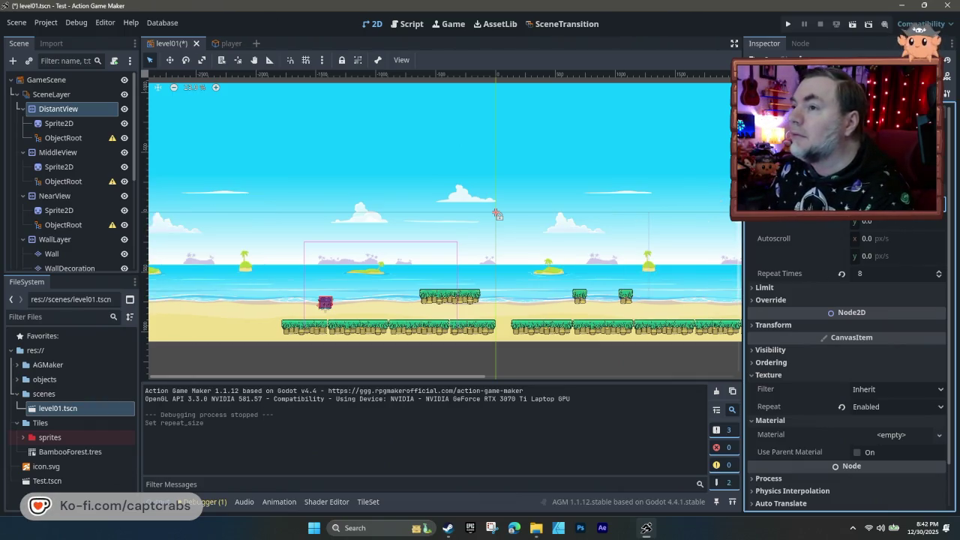
drag(392, 364, 160, 317)
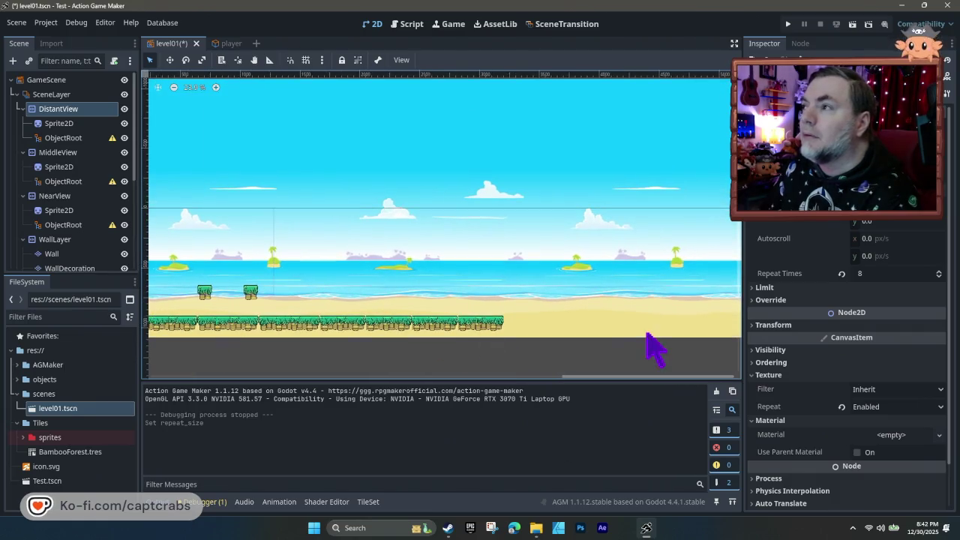
- Change Repeat Times from 8 to 7 and shift the scroll offset
click(864, 274)
text(7)
key(Return)
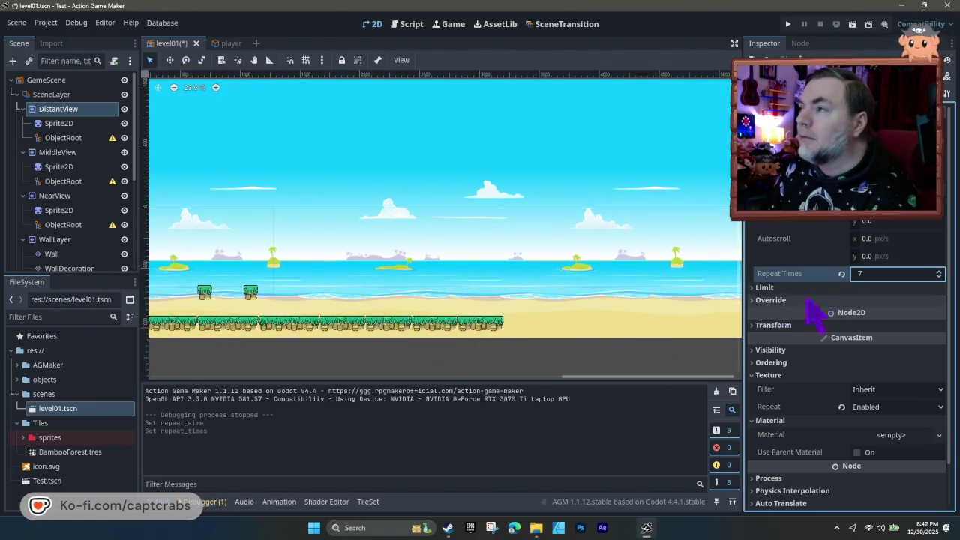
drag(262, 318, 613, 321)
mouse_move(373, 307)
mouse_down()
mouse_move(531, 308)
mouse_move(486, 316)
mouse_up()
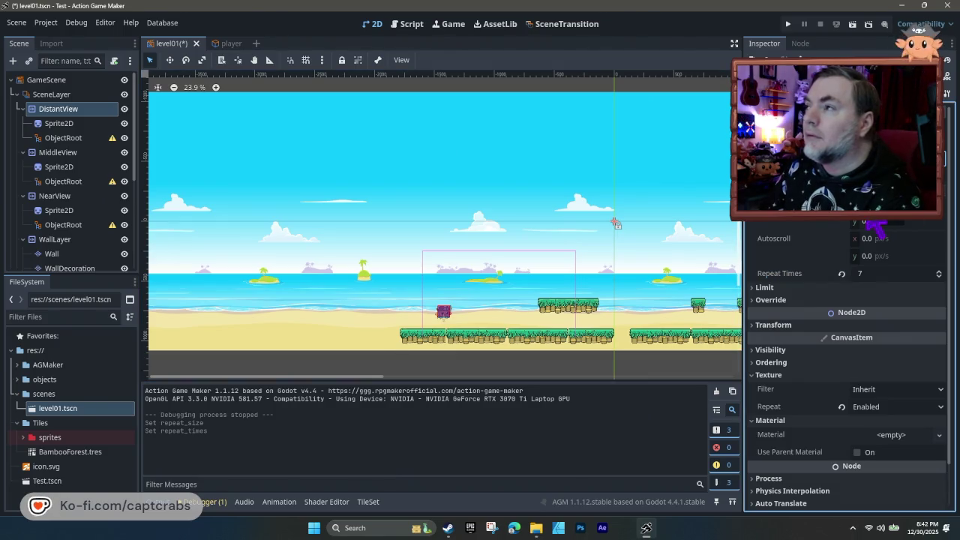
drag(313, 285, 626, 283)
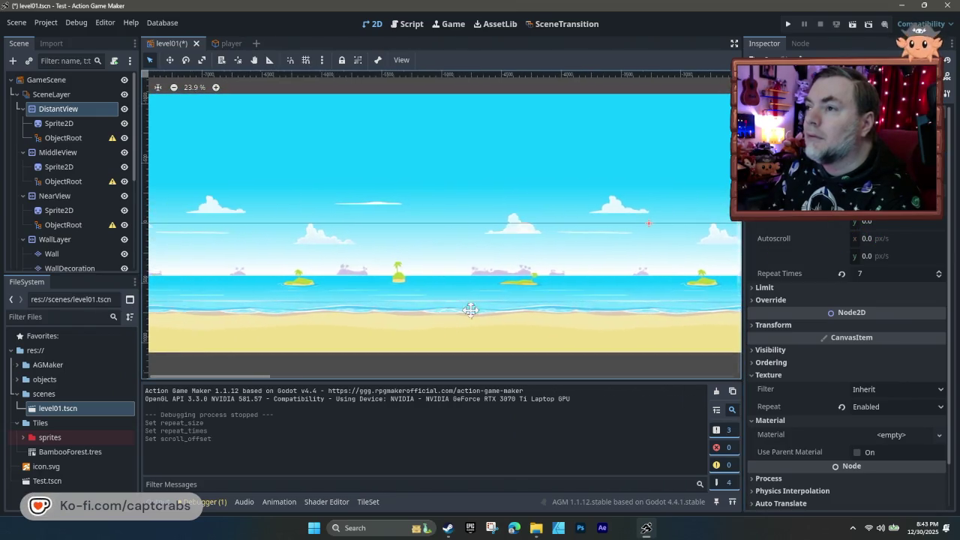
- Scroll and pan across the level to inspect the tiled background
scroll(686, 303, right, 10)
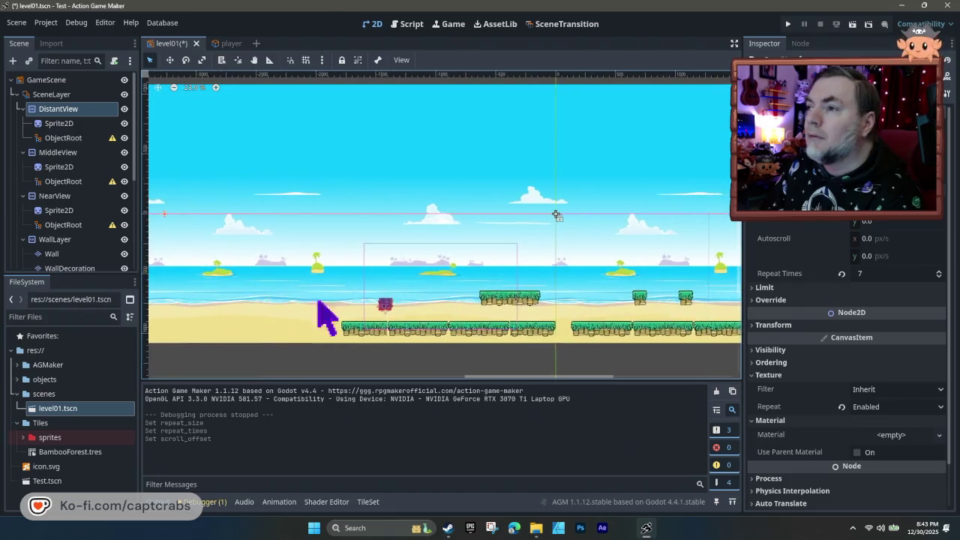
scroll(240, 287, right, 10)
scroll(292, 293, left, 5)
scroll(555, 319, left, 3)
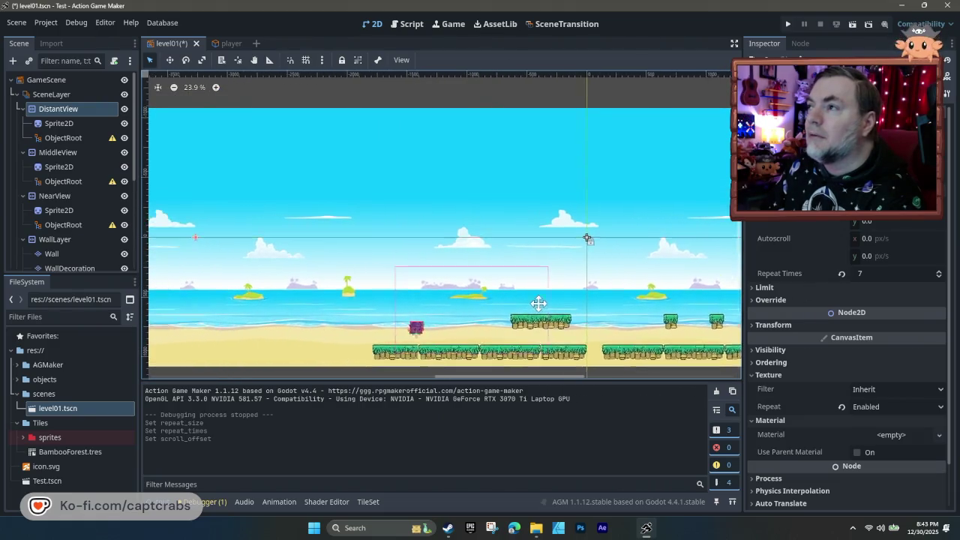
scroll(590, 311, left, 10)
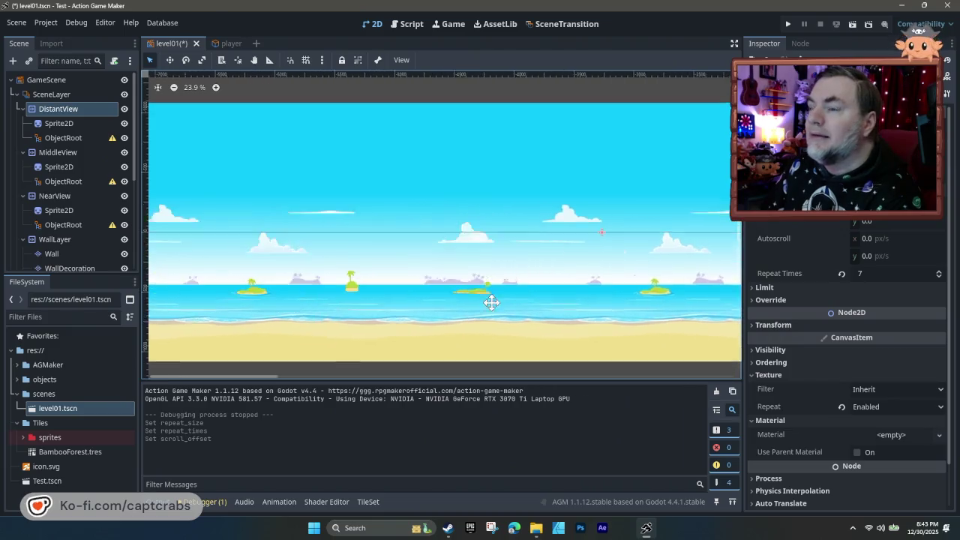
scroll(465, 303, left, 3)
scroll(592, 313, left, 3)
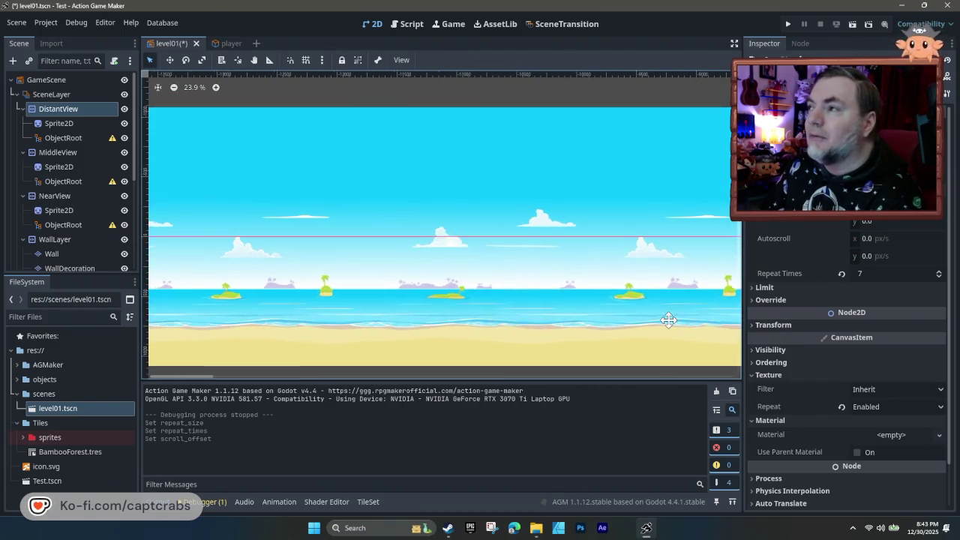
scroll(596, 307, left, 1)
scroll(525, 306, right, 3)
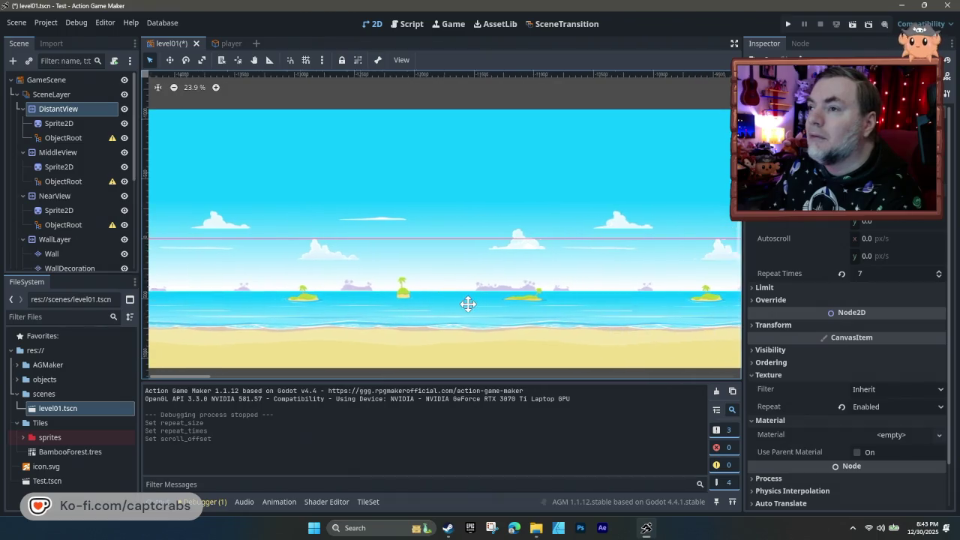
scroll(204, 321, right, 5)
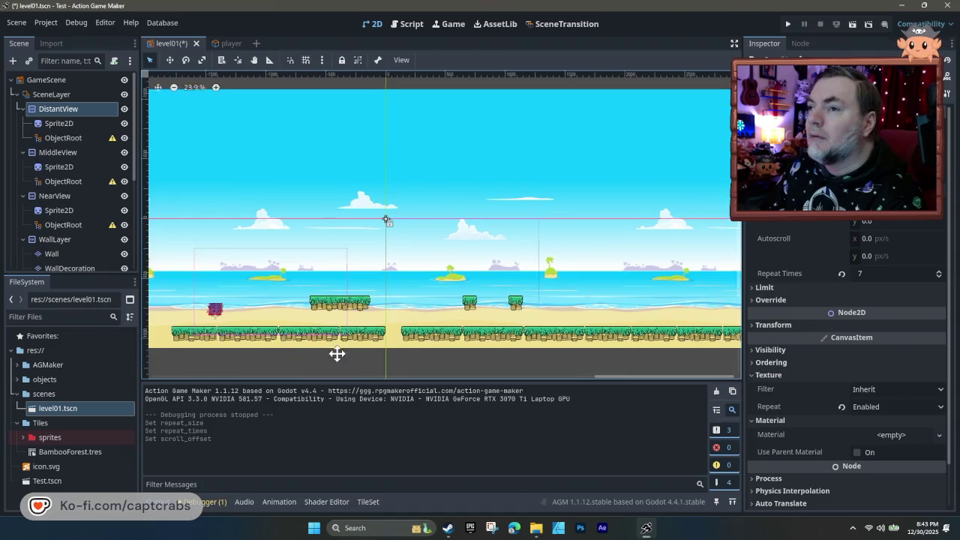
scroll(353, 357, right, 3)
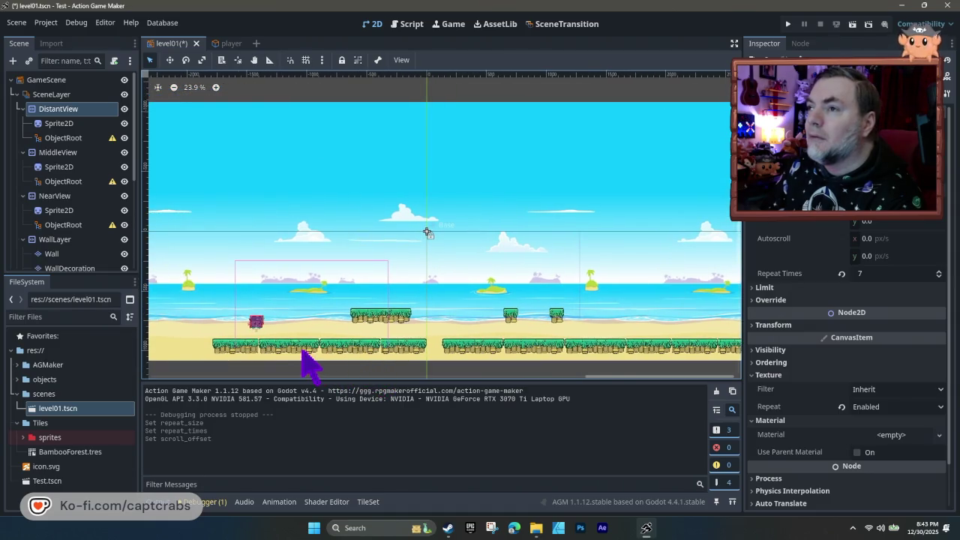
scroll(293, 351, down, 8)
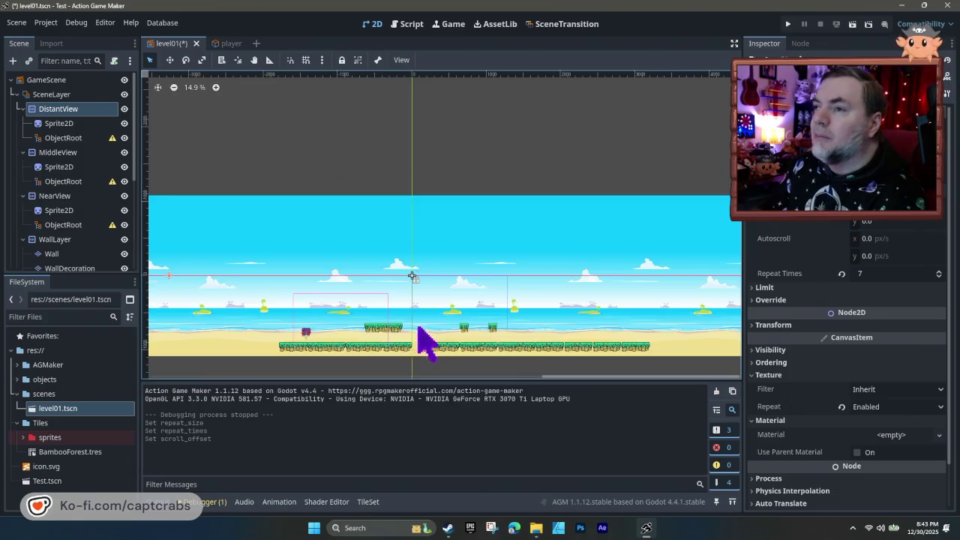
mouse_move(309, 351)
mouse_down()
mouse_move(309, 342)
mouse_move(517, 319)
mouse_move(588, 291)
mouse_move(579, 283)
mouse_move(585, 273)
mouse_up()
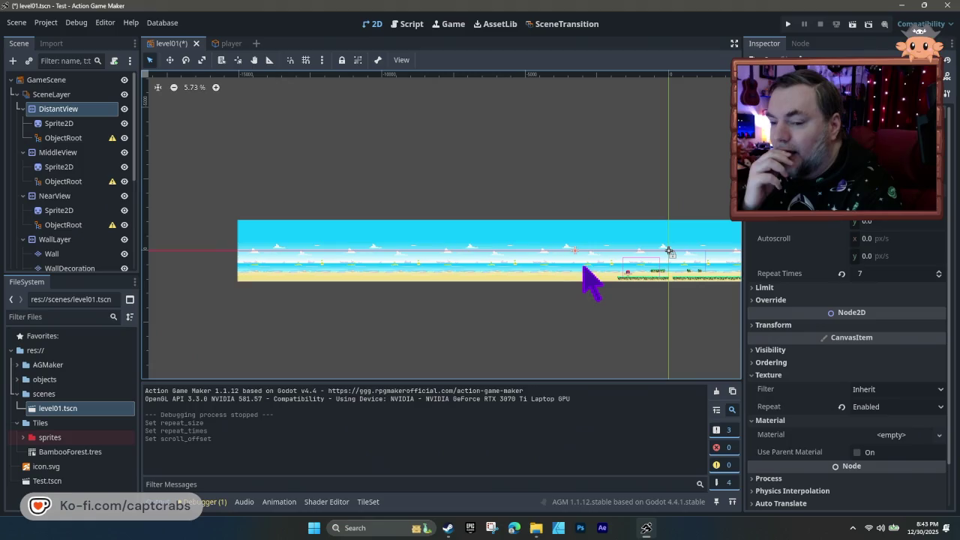
- Zoom back in, then save the level and launch another playtest
scroll(620, 278, up, 15)
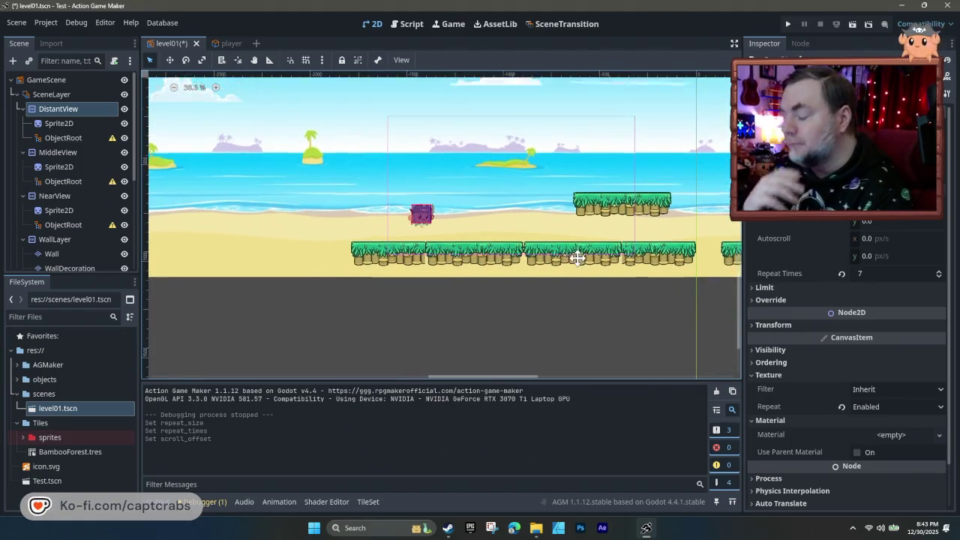
scroll(574, 257, up, 2)
key(F5)
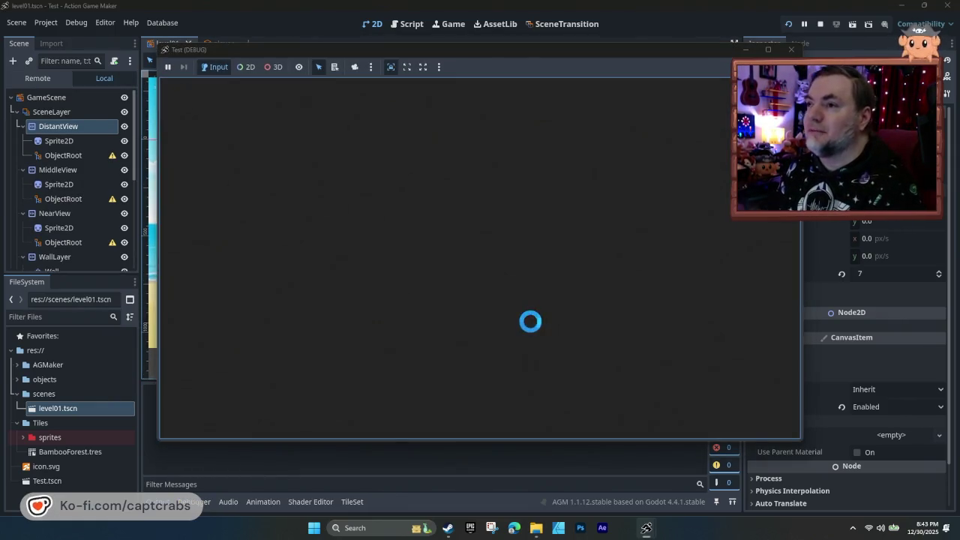
- Walk the crab right with a jump, then stop the test game with F8
key(Right)
key(Right)
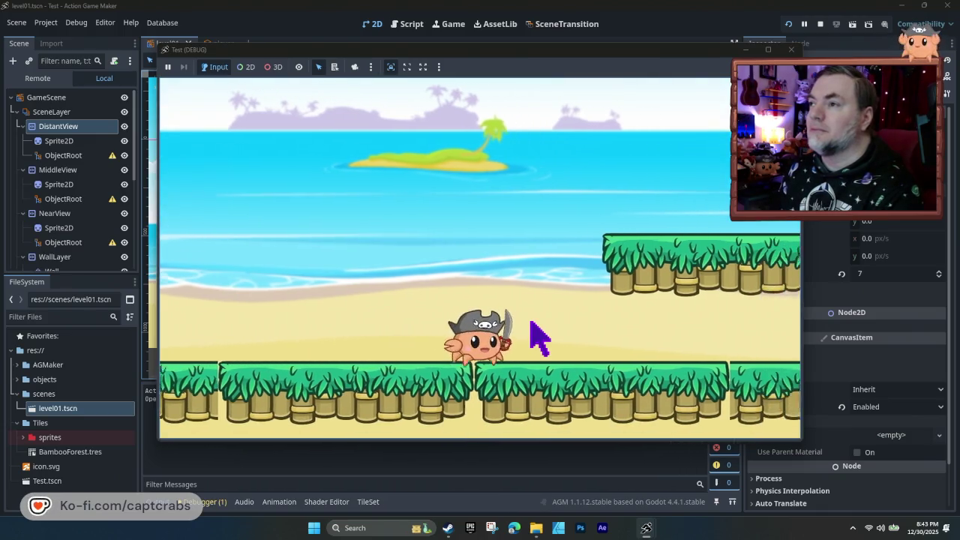
key(Right)
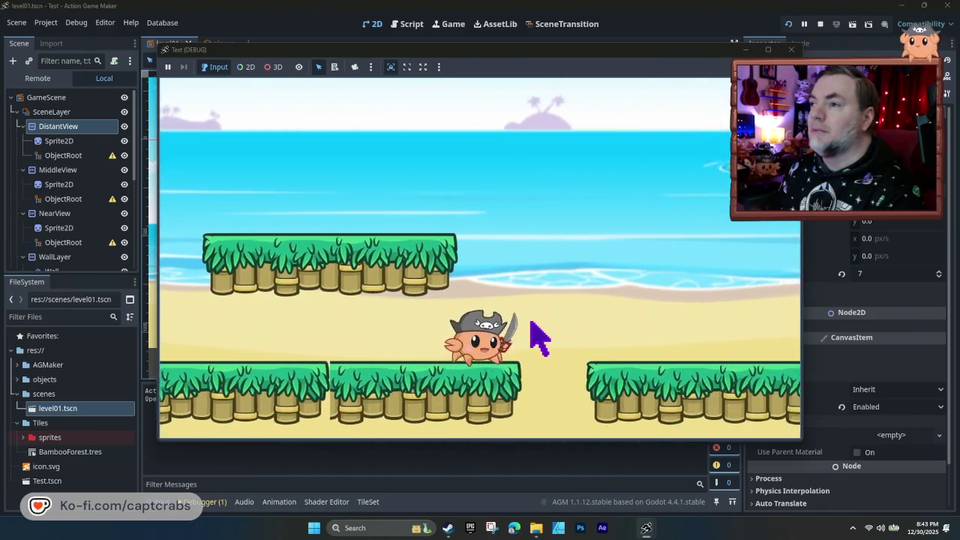
key(Right)
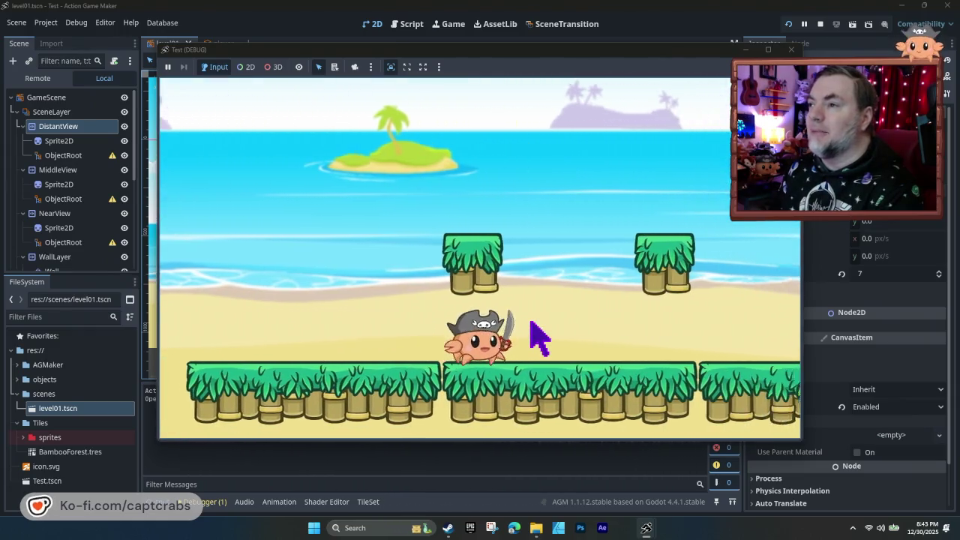
key(space)
key(Right)
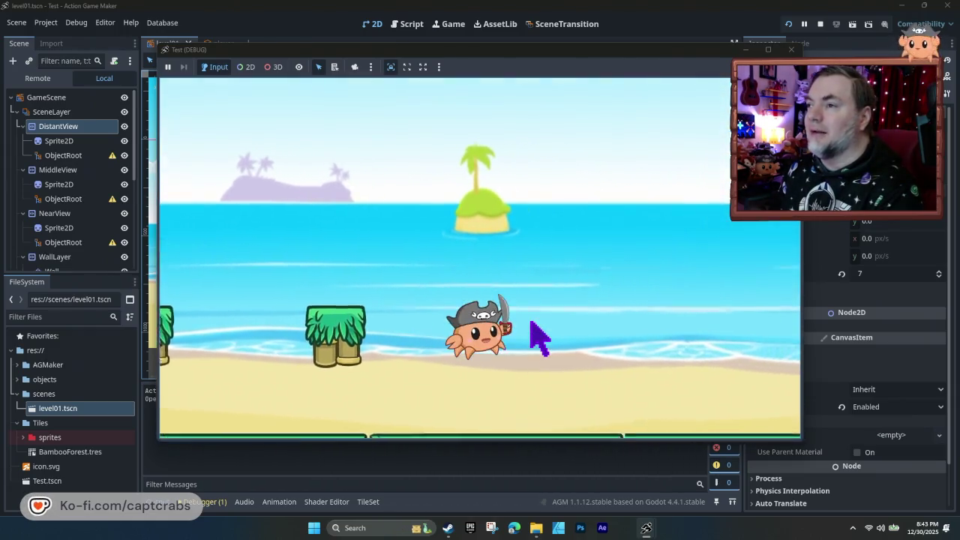
key(Right)
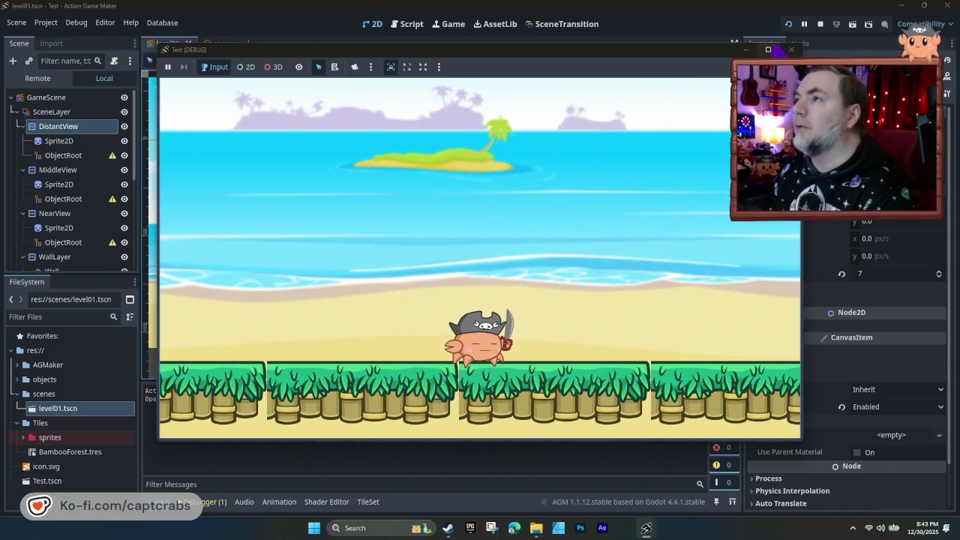
key(F8)
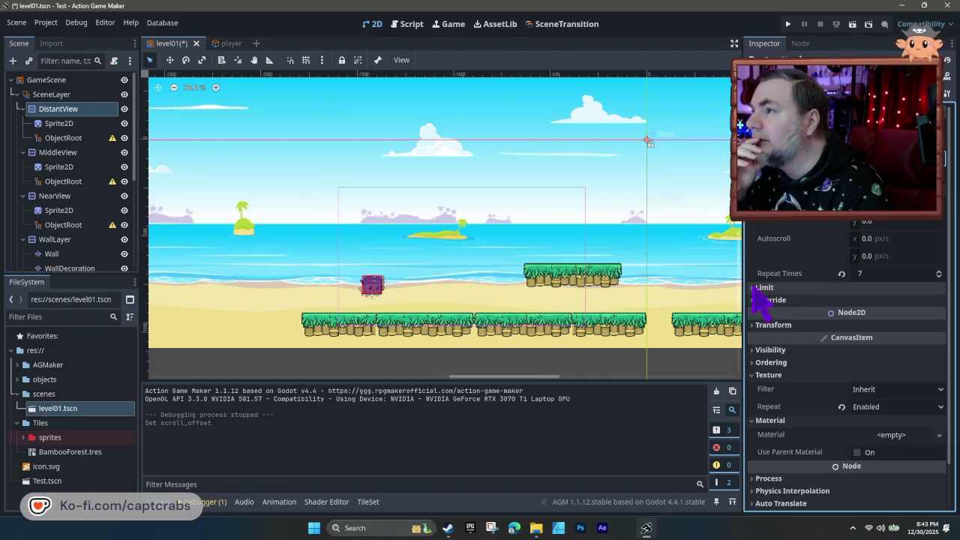
- Set DistantView's Screen Offset x to 500 px, then launch a test run
click(756, 288)
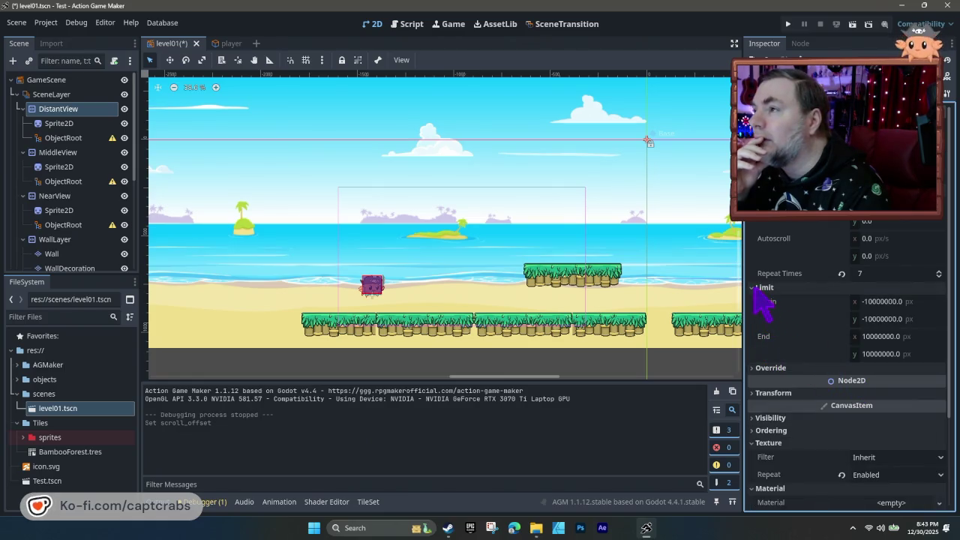
click(753, 289)
click(758, 300)
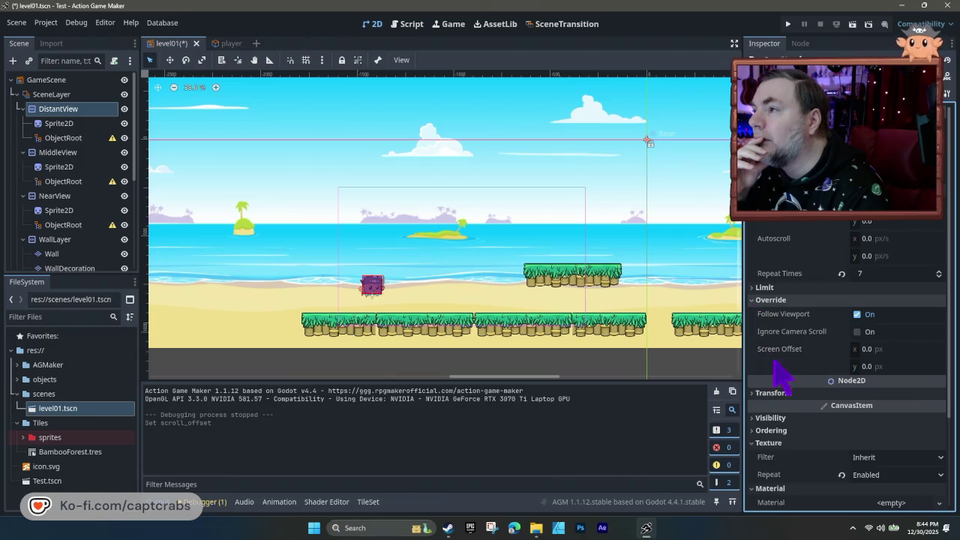
click(868, 351)
text(5)
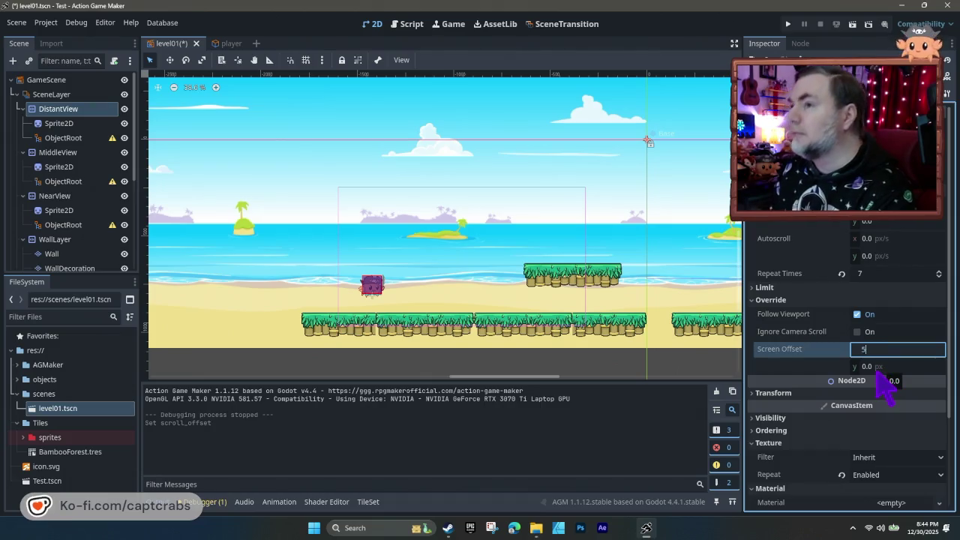
key(Return)
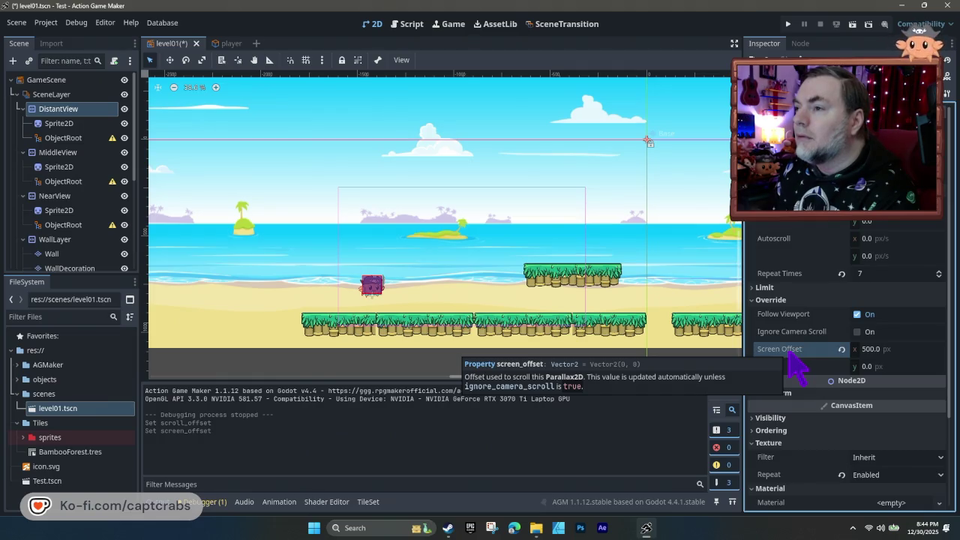
key(F5)
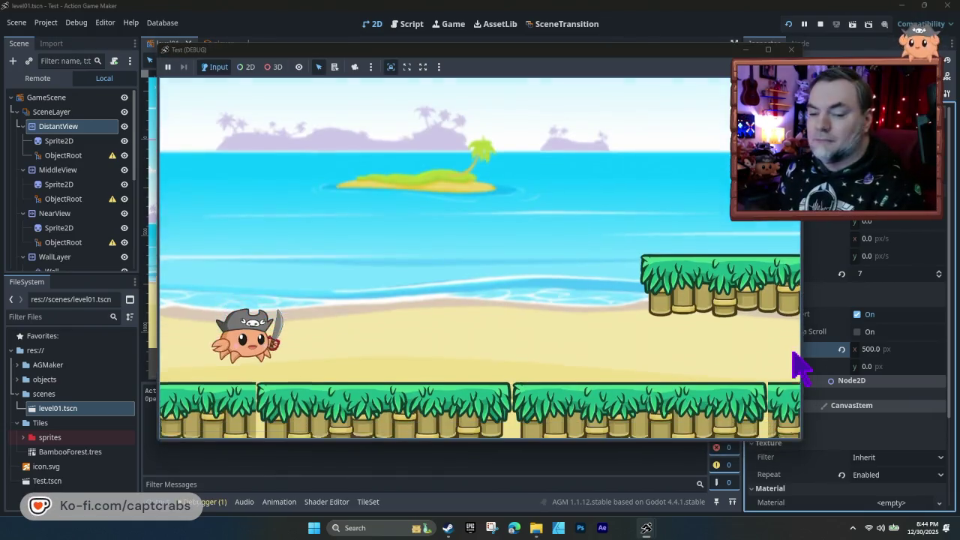
- Walk and jump the crab right, close the game, then begin editing Screen Offset x
key(Right)
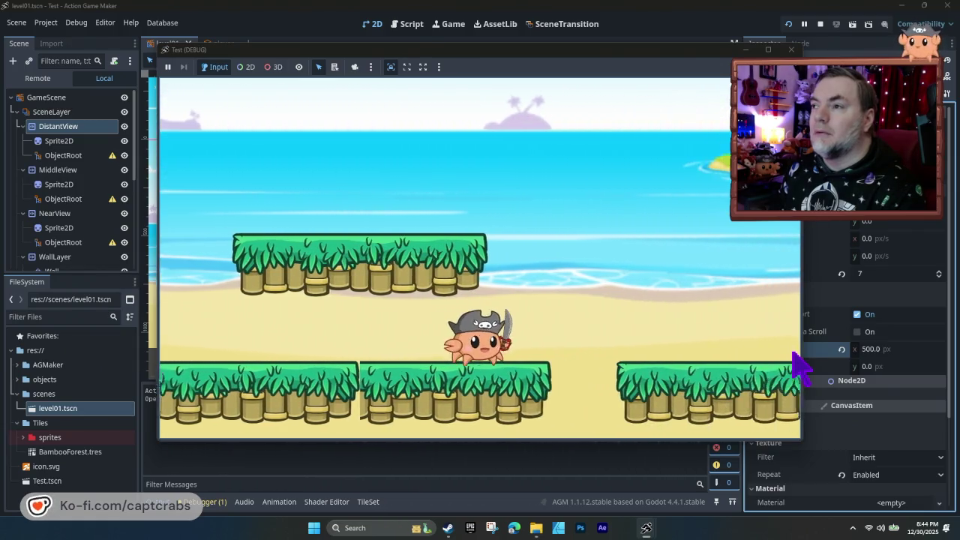
key(space)
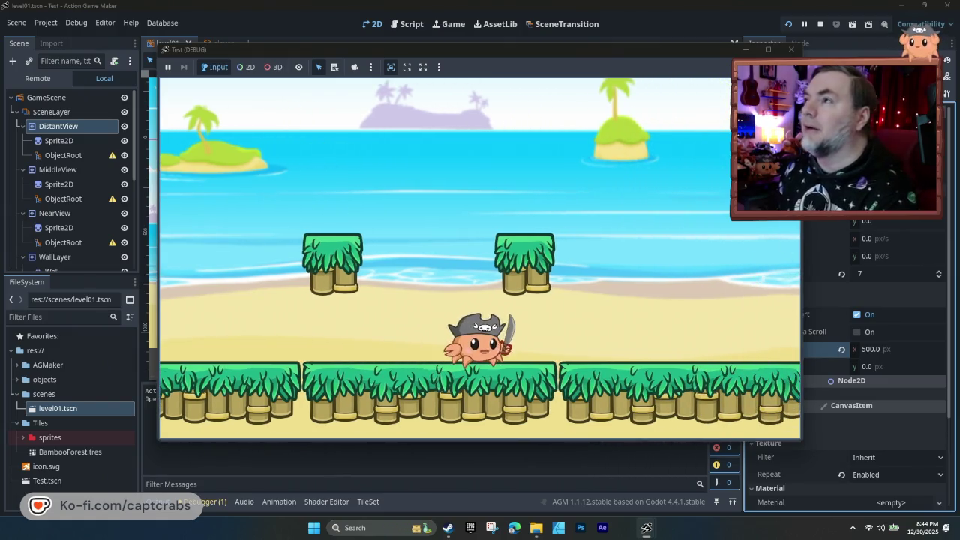
click(791, 50)
click(870, 349)
- Reset Screen Offset x to 0 px and collapse the Transform, Override and Texture sections
text(0)
key(Return)
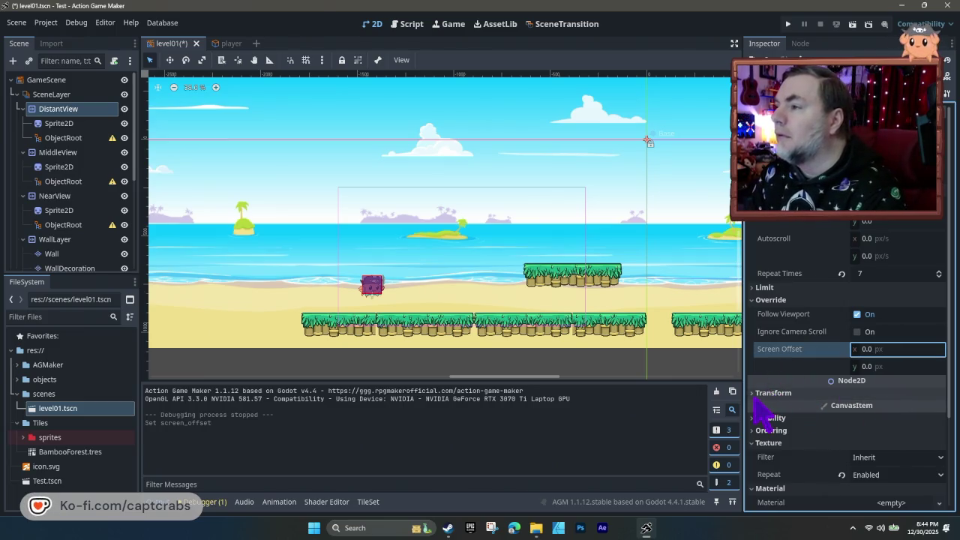
click(765, 392)
click(759, 393)
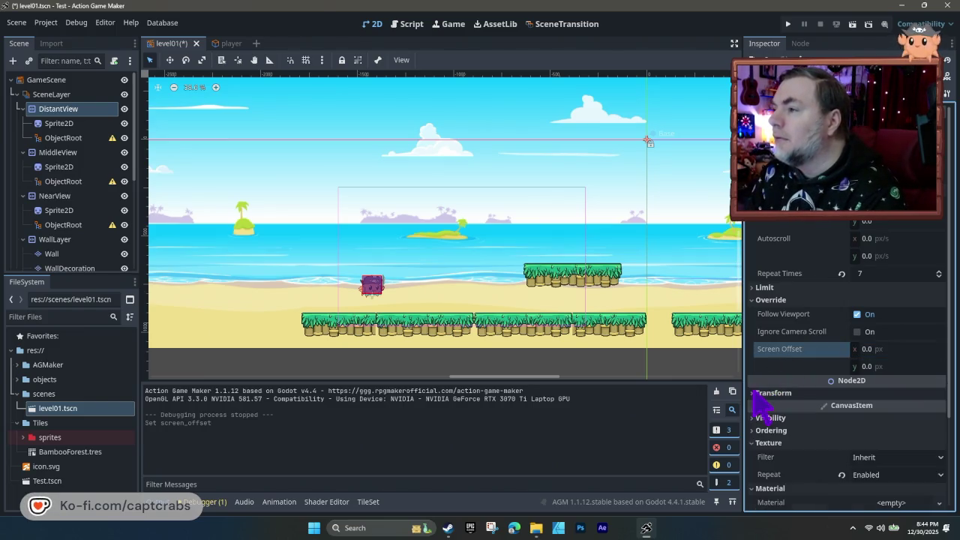
click(752, 299)
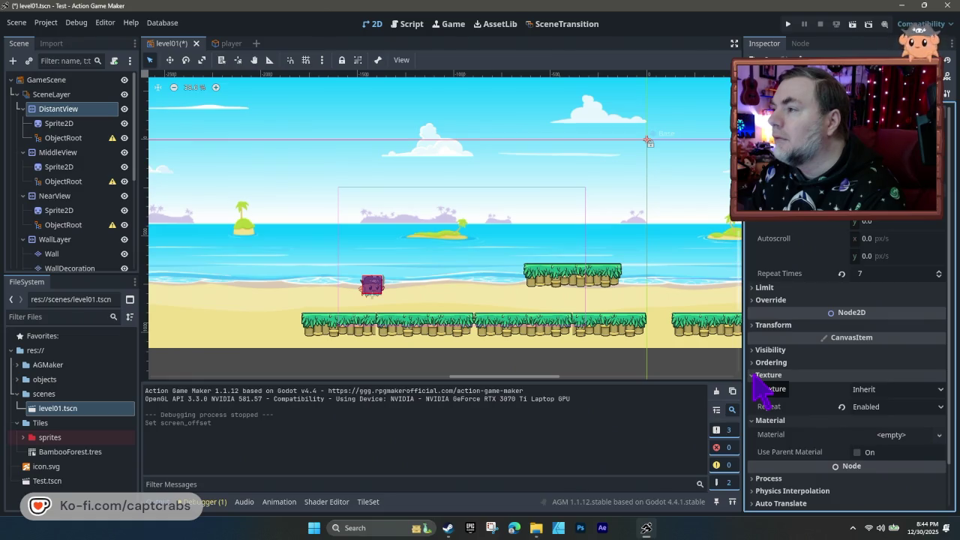
click(757, 375)
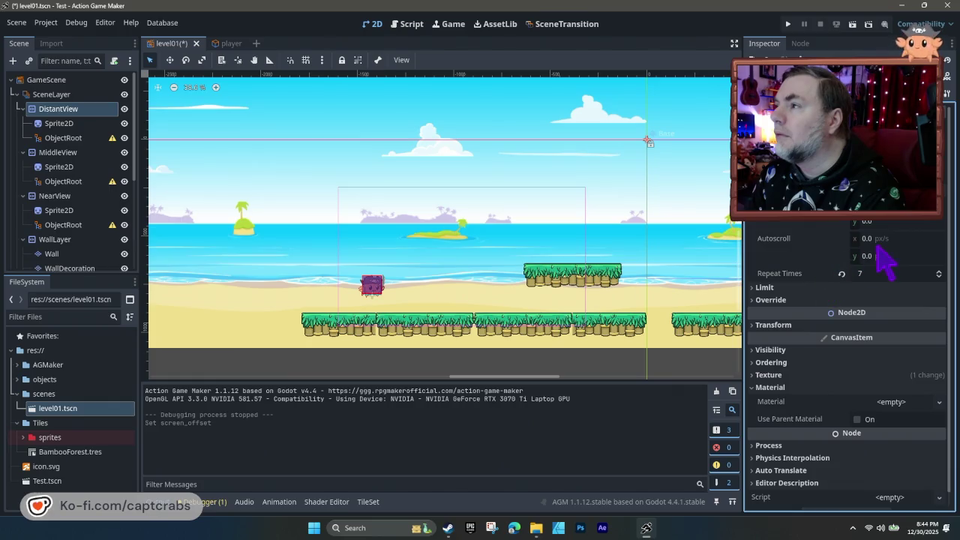
- Leave Autoscroll x unchanged, then save the scene and start a test run
click(878, 246)
click(816, 226)
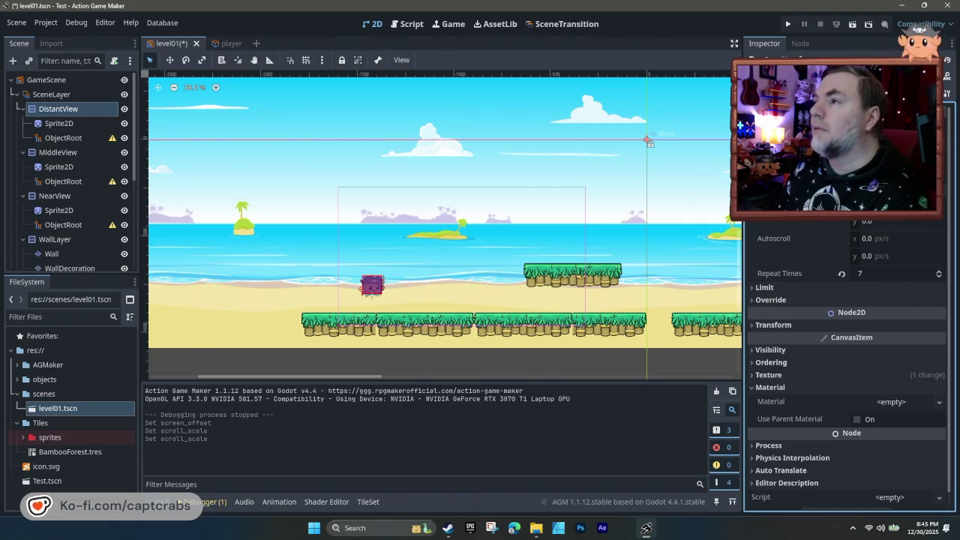
key(F5)
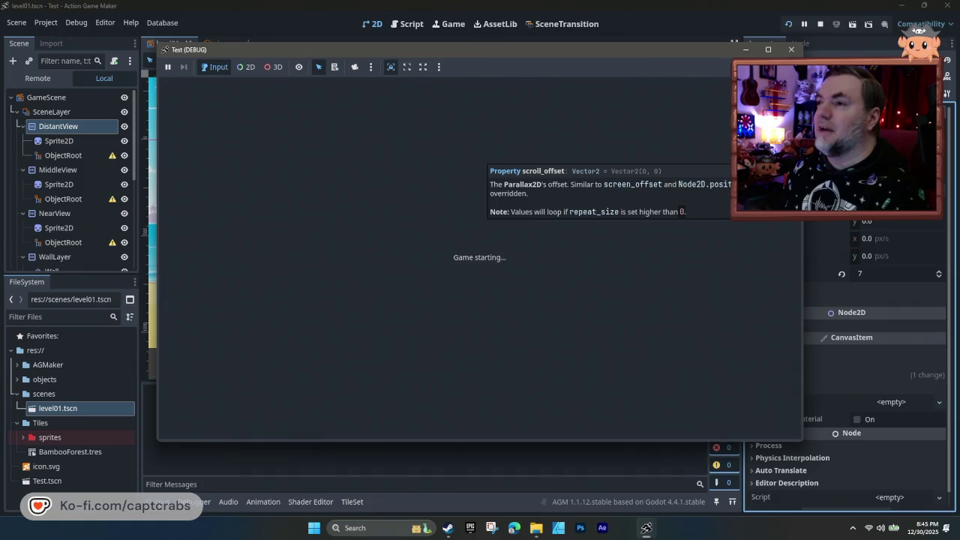
- Walk the crab right, stop the game, and commit a new scroll scale value
key(Right)
key(Right)
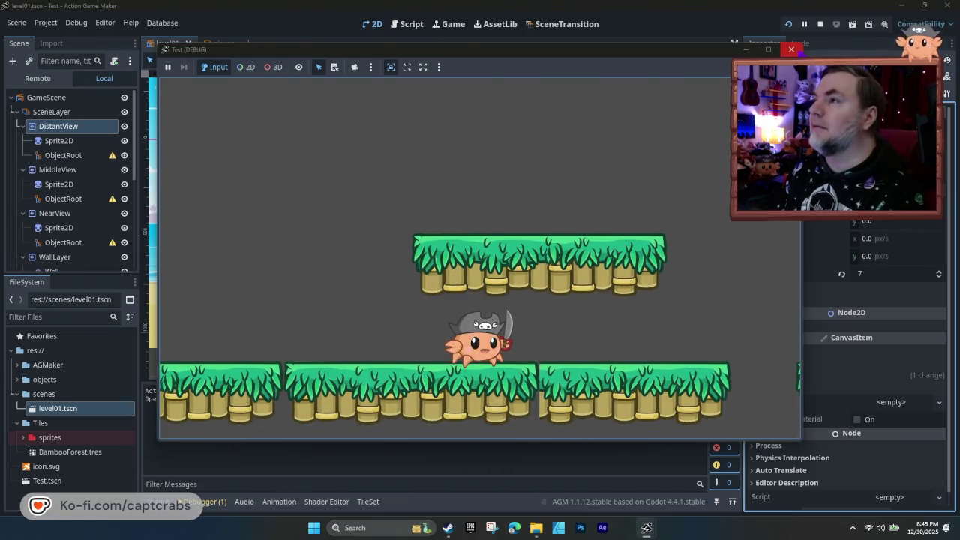
key(F8)
key(Return)
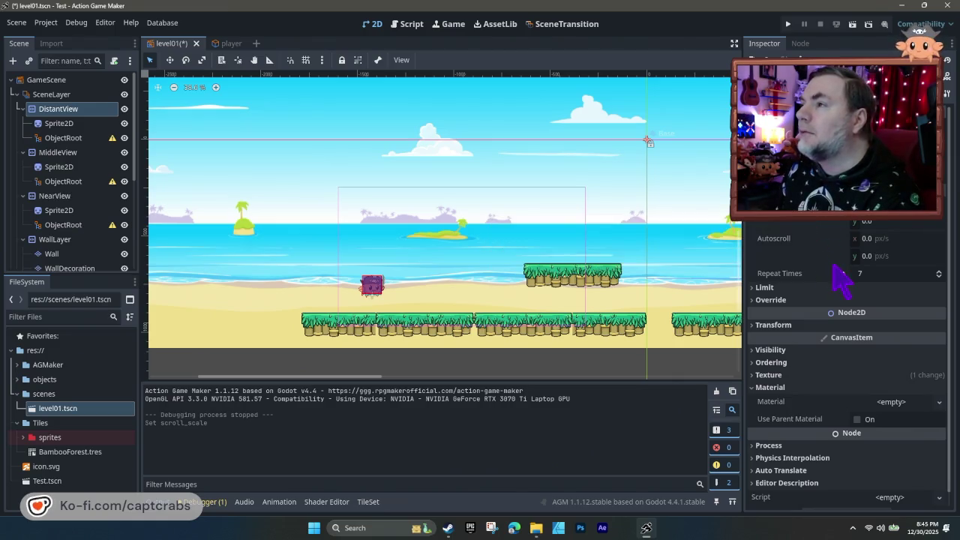
- Set Autoscroll x to 50 px/s, then save, test-run and close the game
click(870, 238)
text(50)
key(Return)
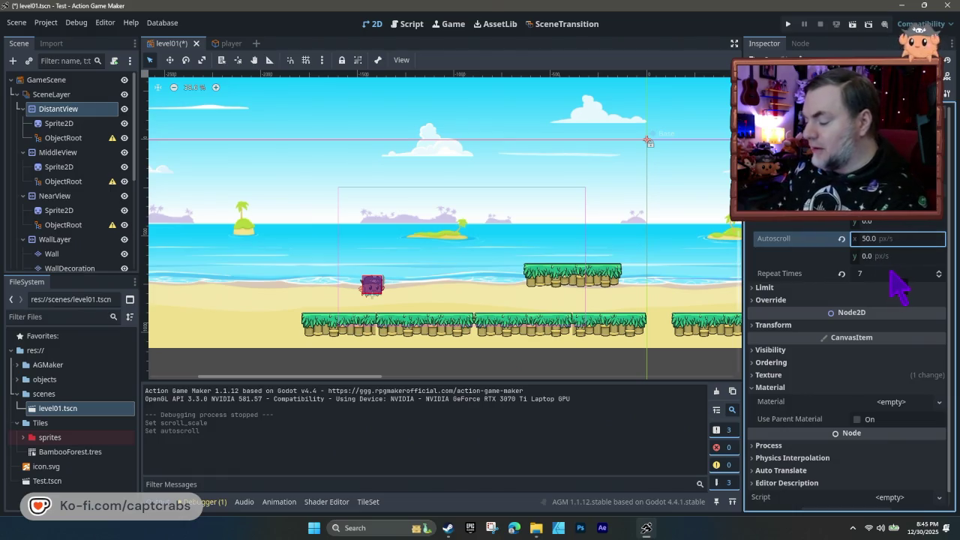
key(F5)
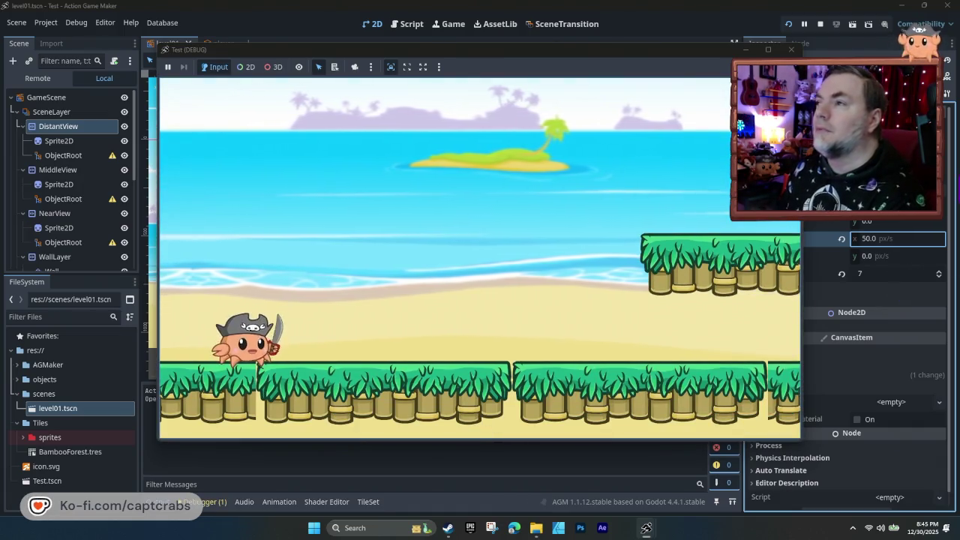
click(791, 49)
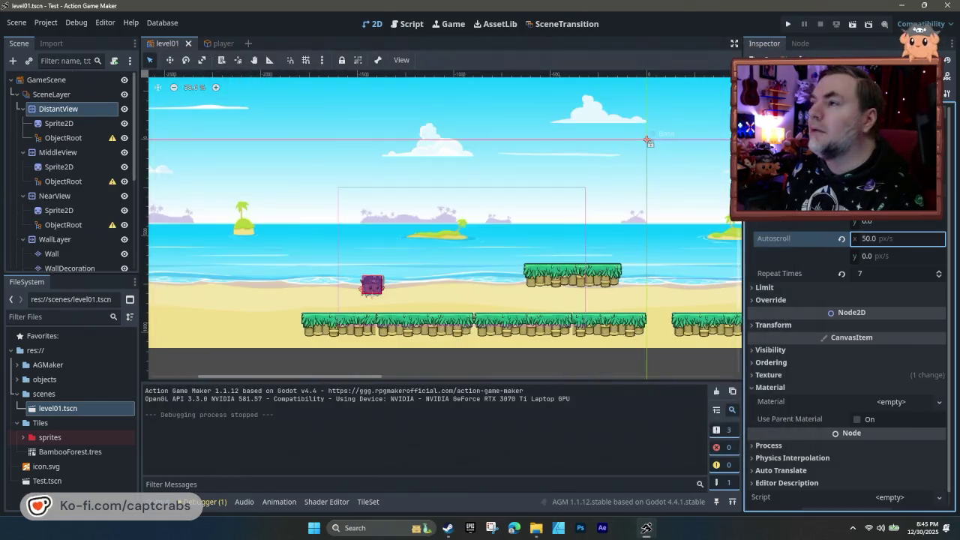
- Reset DistantView's Autoscroll x to 0 px/s and drag its scroll offset to the left
click(868, 239)
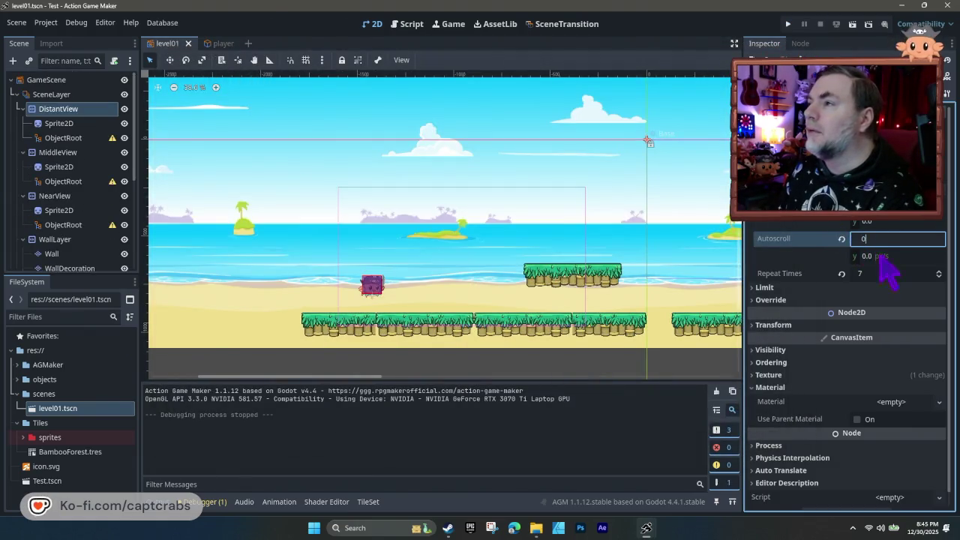
key(Return)
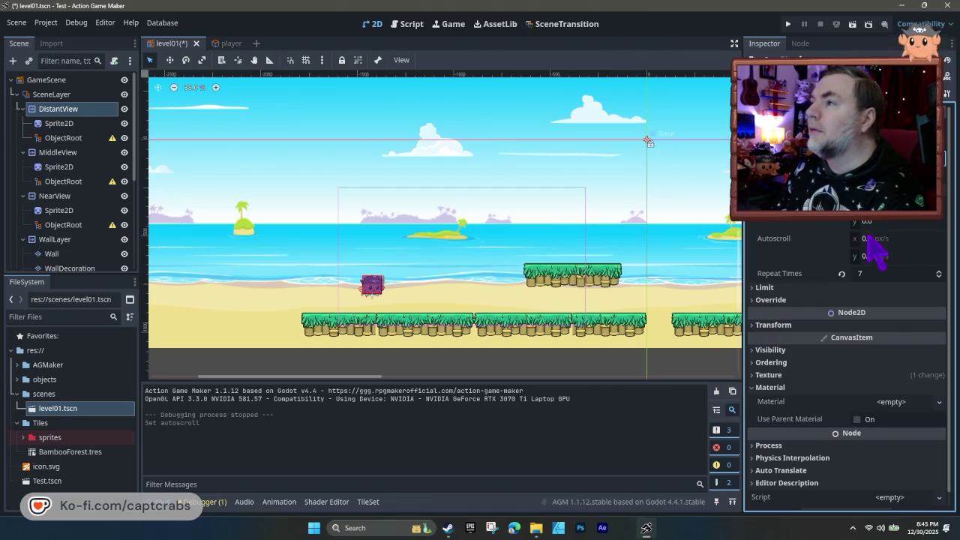
drag(863, 248, 823, 241)
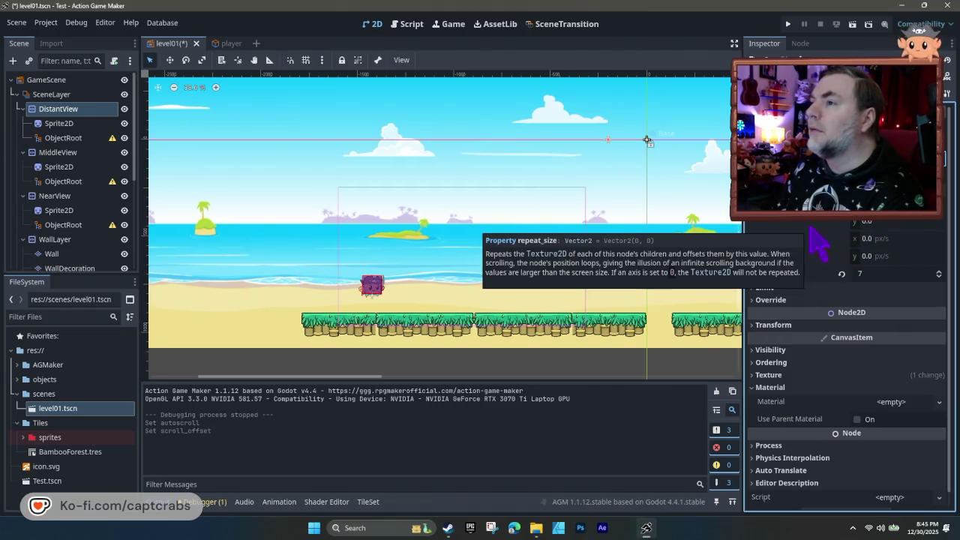
- Playtest the beach level, walking and jumping the crab right, then briefly left, and close the game
key(F5)
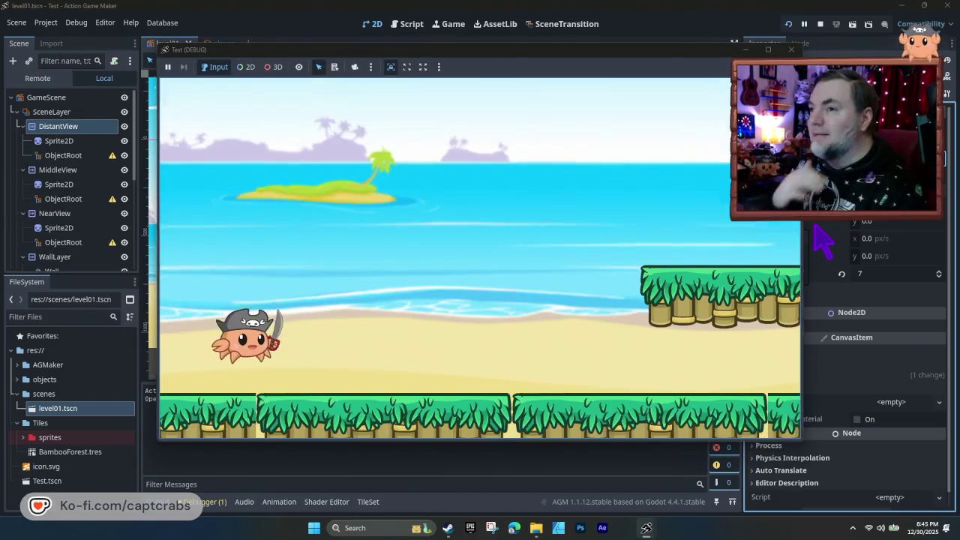
key(Right)
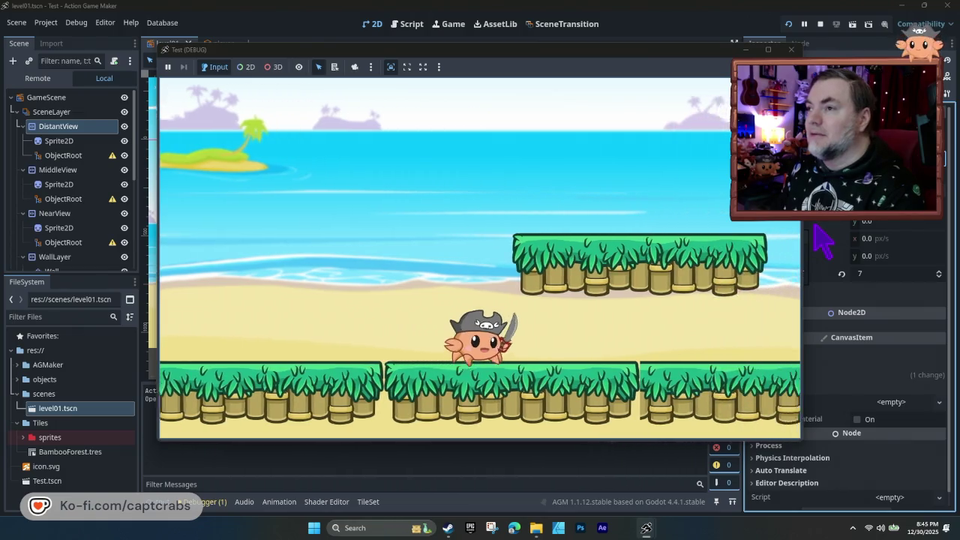
key(space)
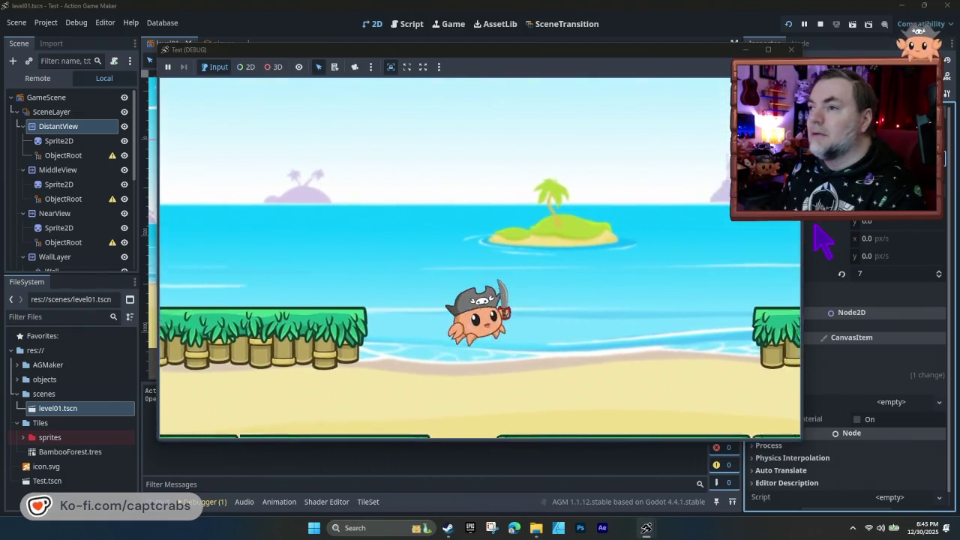
key(Right)
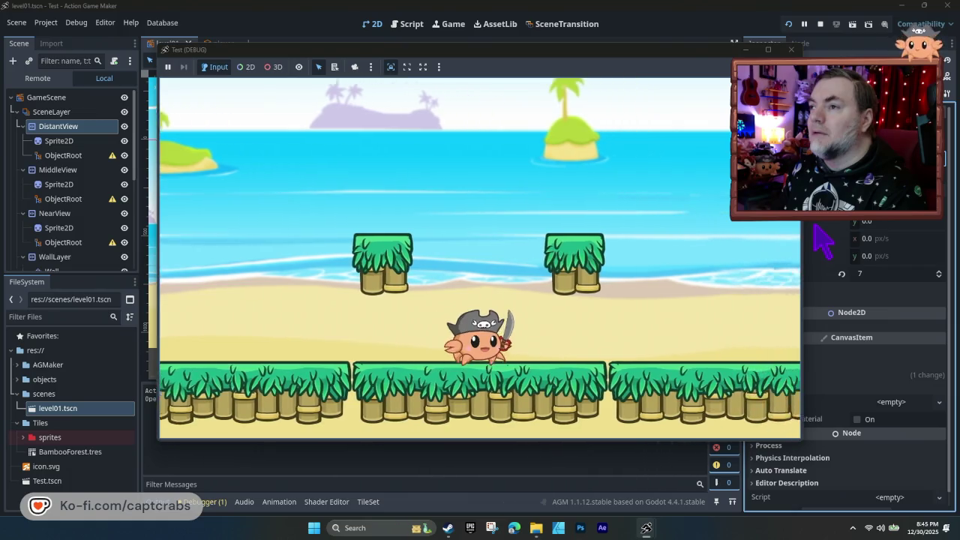
key(Right)
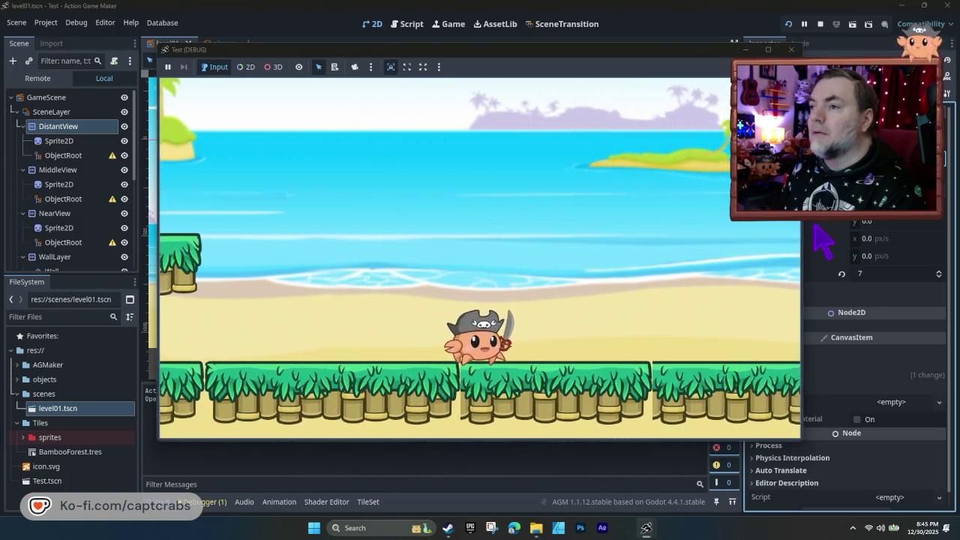
key(Right)
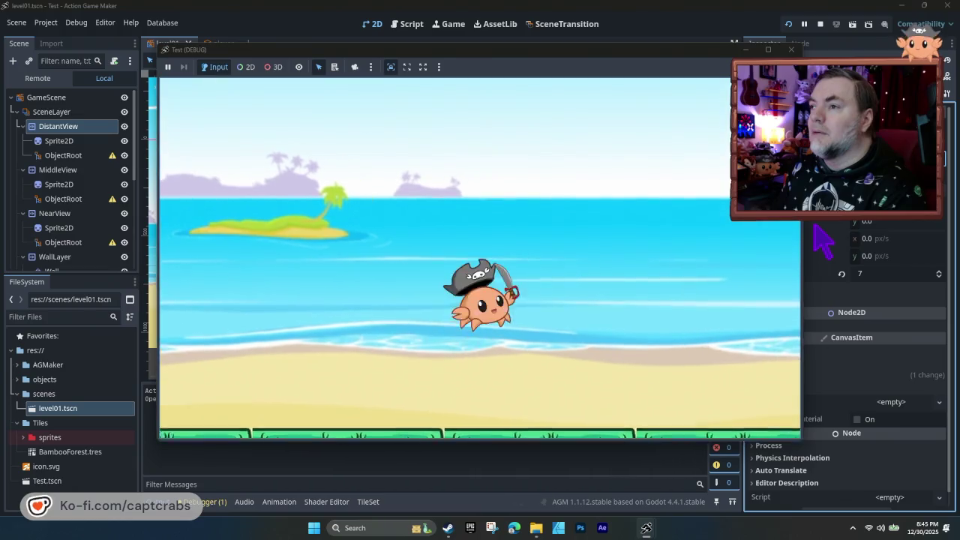
key(Left)
key(Right)
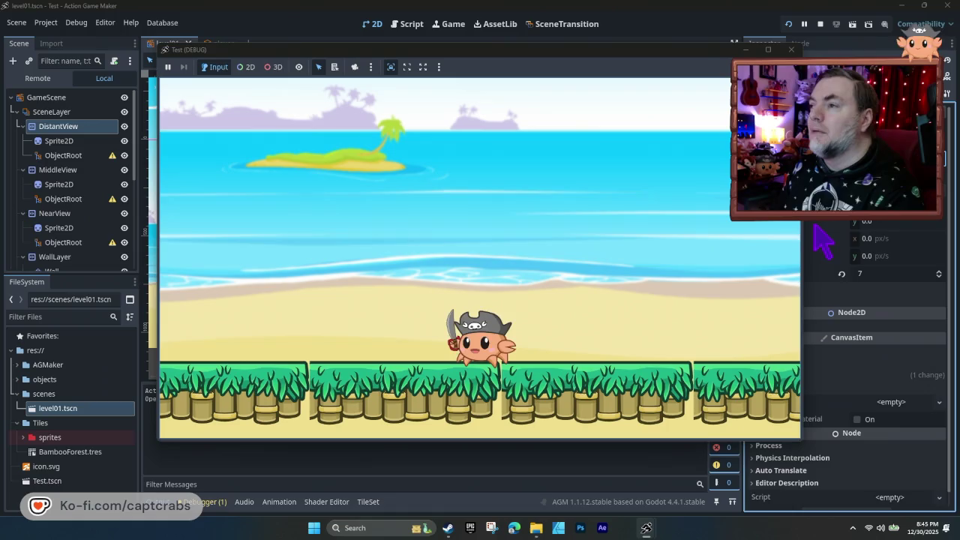
click(791, 49)
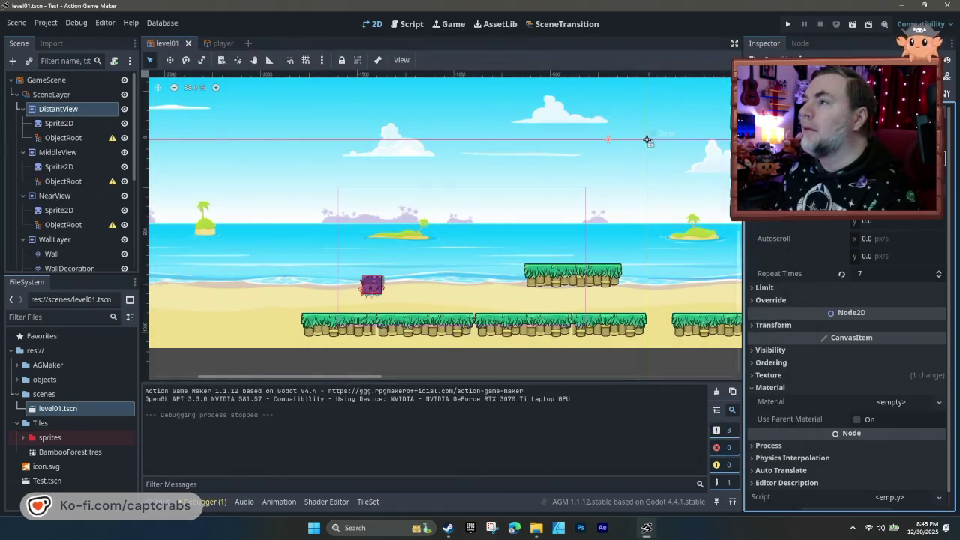
- Nudge the distant background's offset slightly, then select SceneLayer and expand its Visibility settings
drag(647, 140, 648, 141)
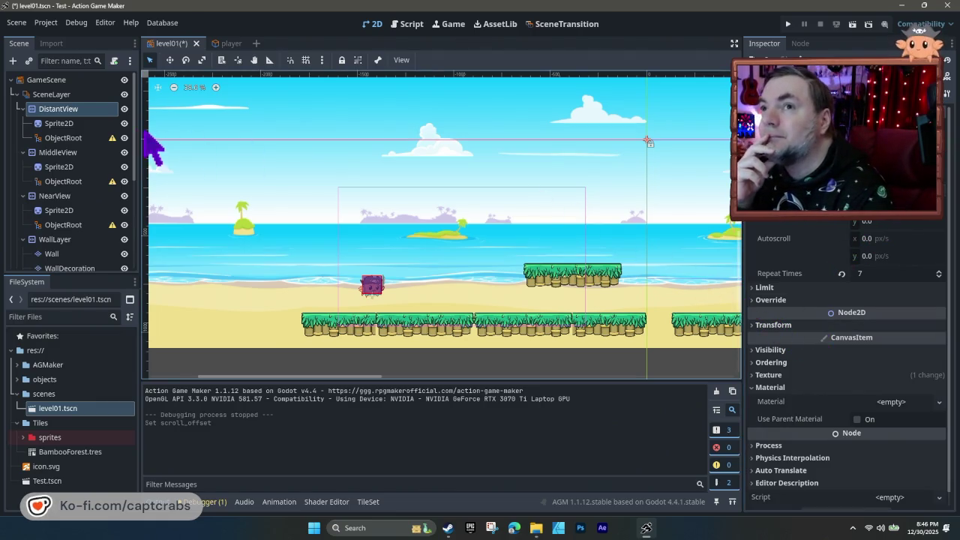
click(62, 96)
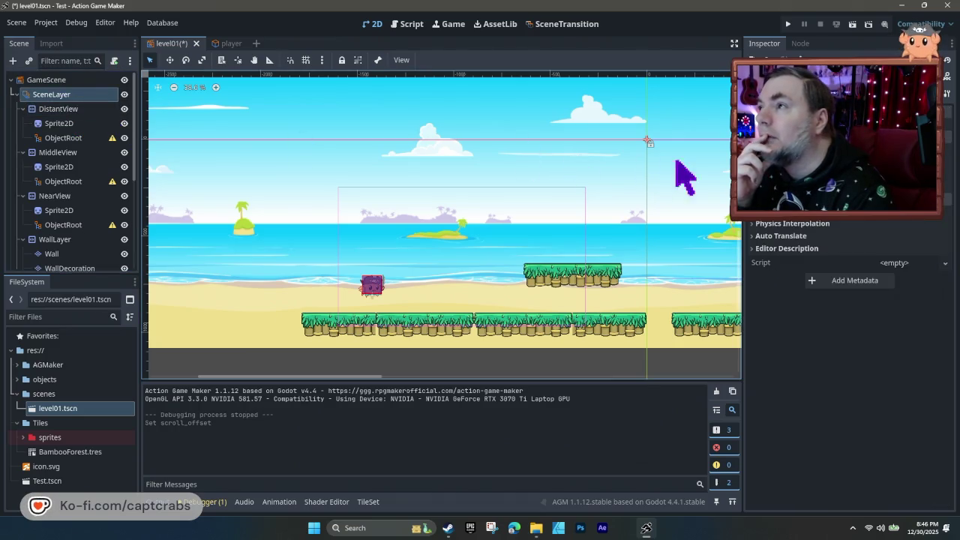
scroll(825, 188, up, 3)
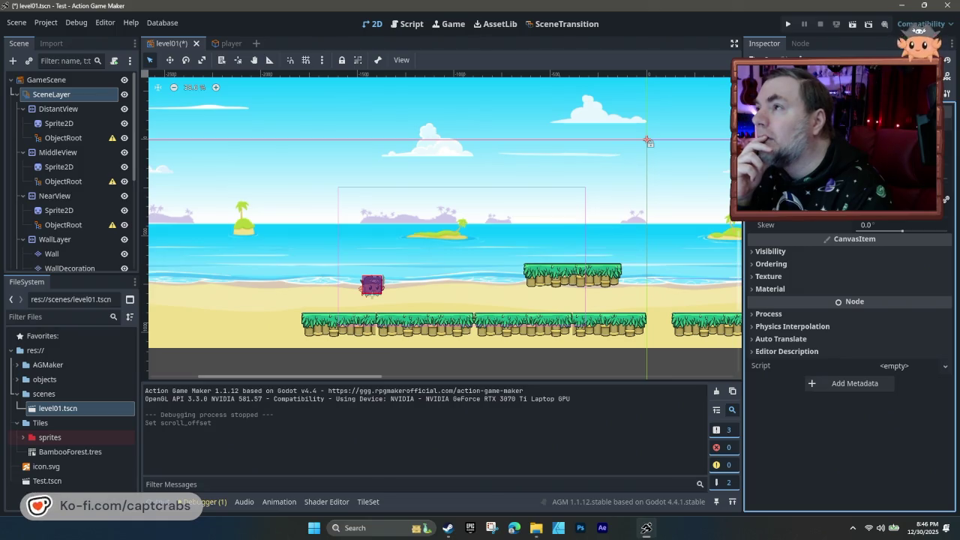
click(771, 252)
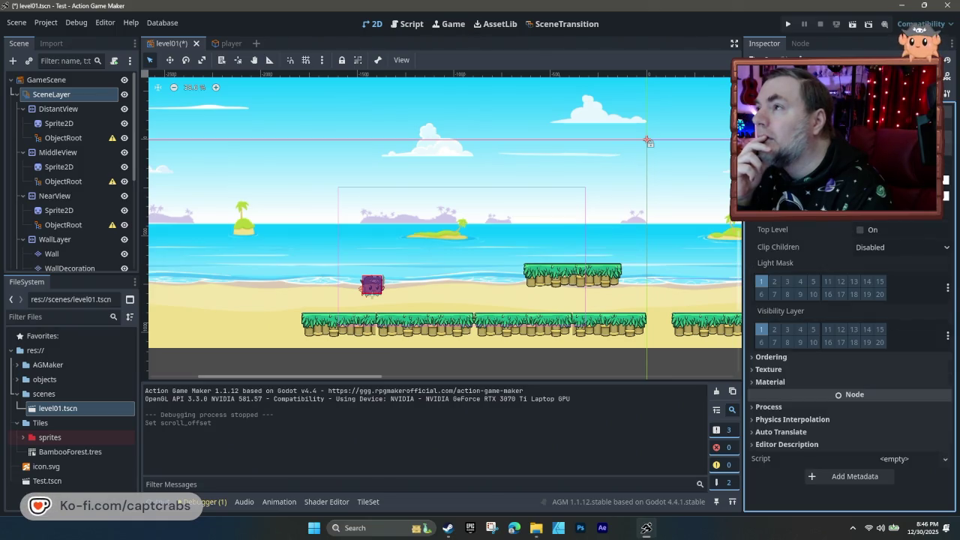
scroll(848, 300, down, 5)
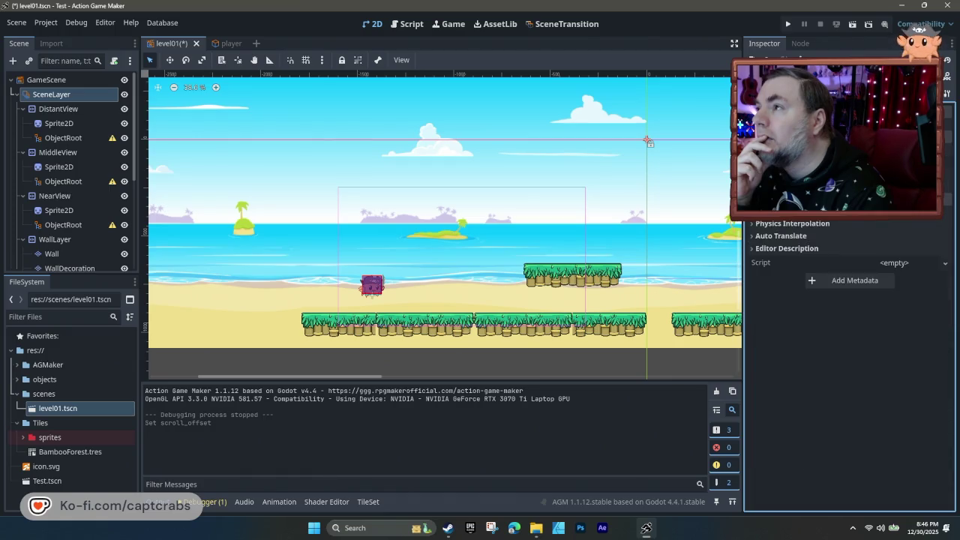
scroll(847, 300, up, 1)
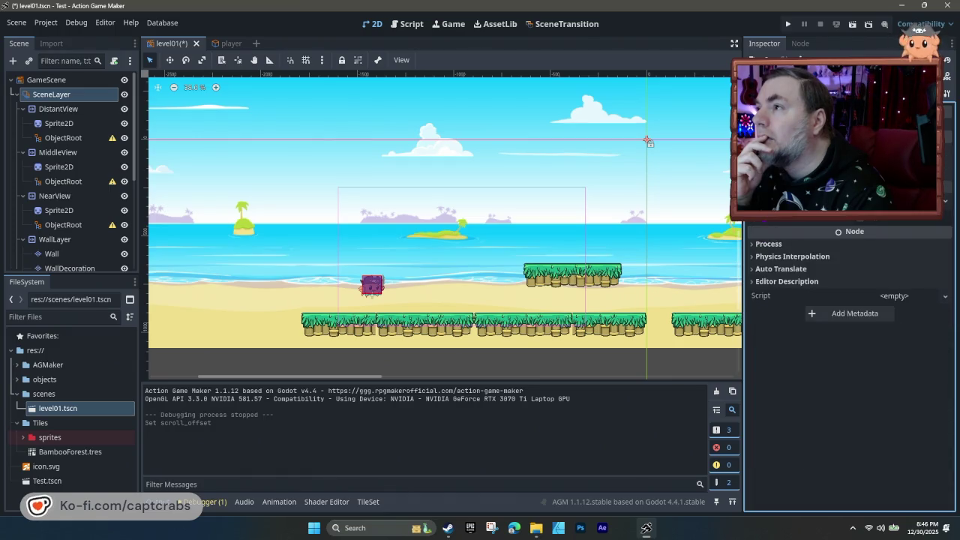
scroll(848, 300, down, 1)
scroll(756, 227, up, 2)
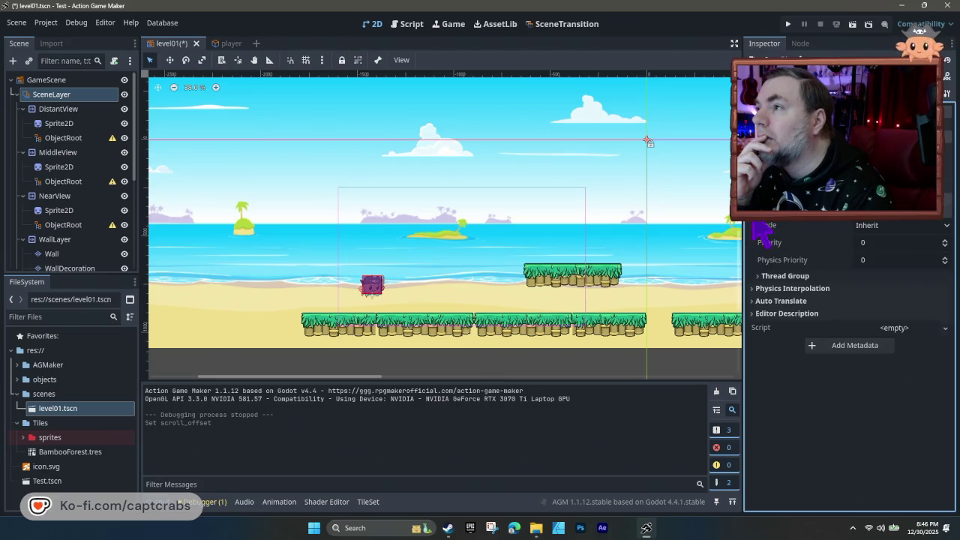
scroll(756, 225, down, 2)
- Check SceneLayer's Physics Interpolation, Auto Translate and Editor Description sections, then select DistantView
click(754, 223)
click(754, 223)
click(754, 235)
click(755, 235)
click(755, 248)
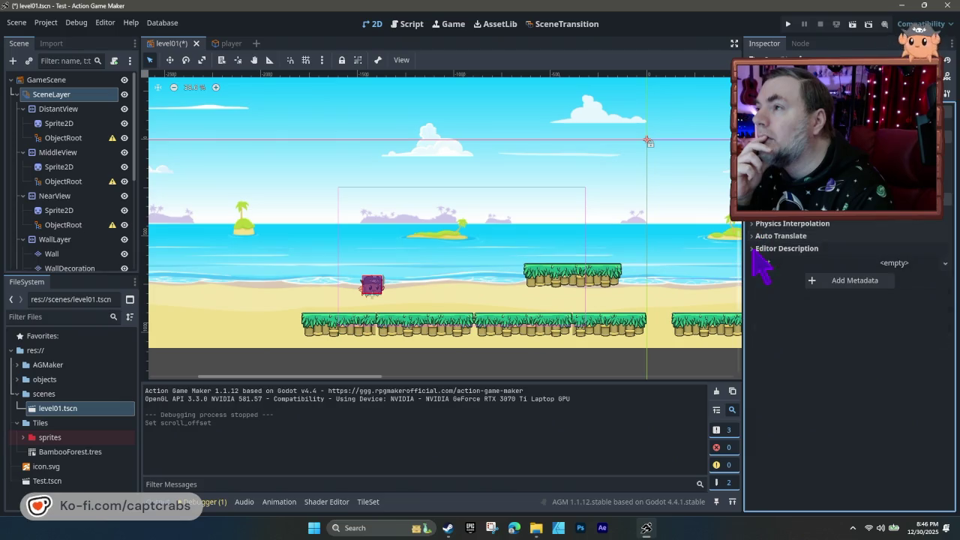
click(755, 249)
click(75, 111)
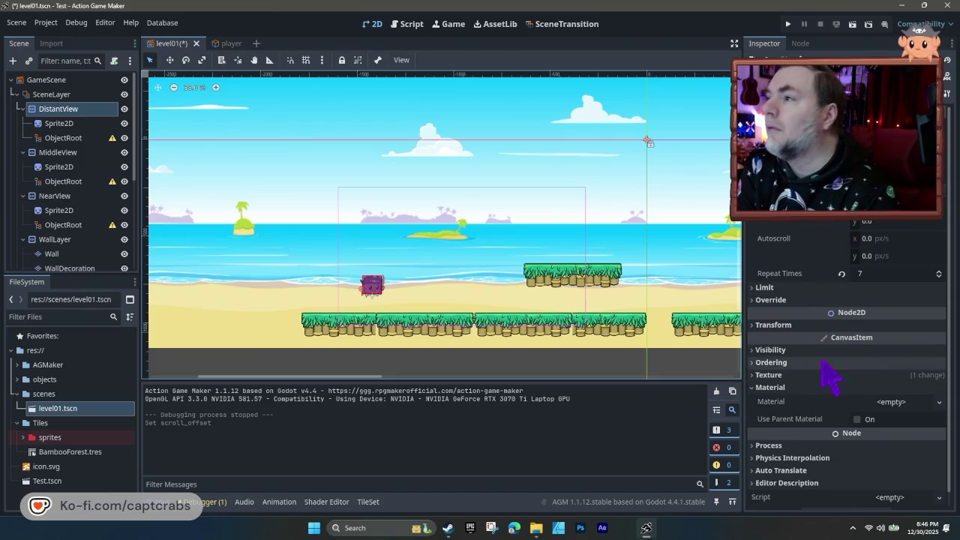
- Expand DistantView's Visibility and Ordering sections and toggle its Texture and Material sections
scroll(852, 360, down, 1)
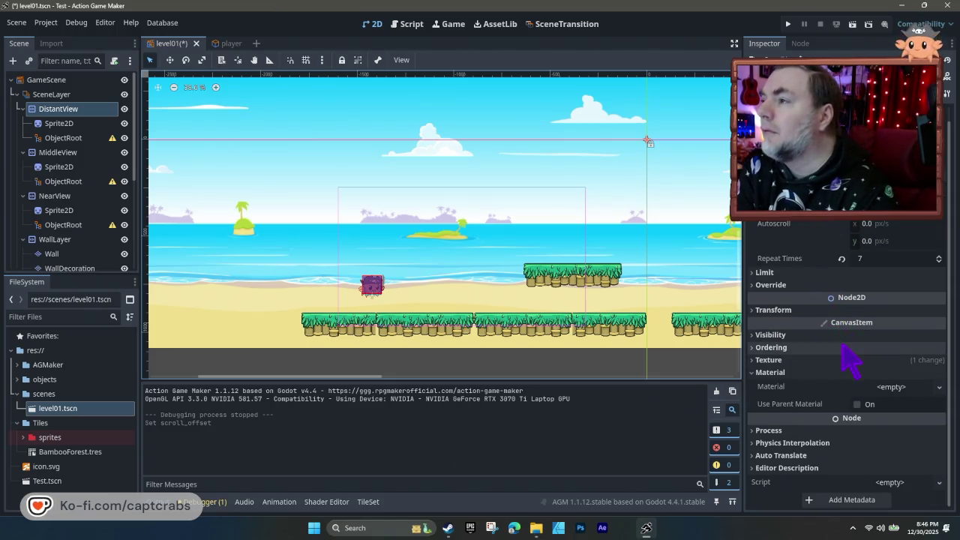
click(766, 336)
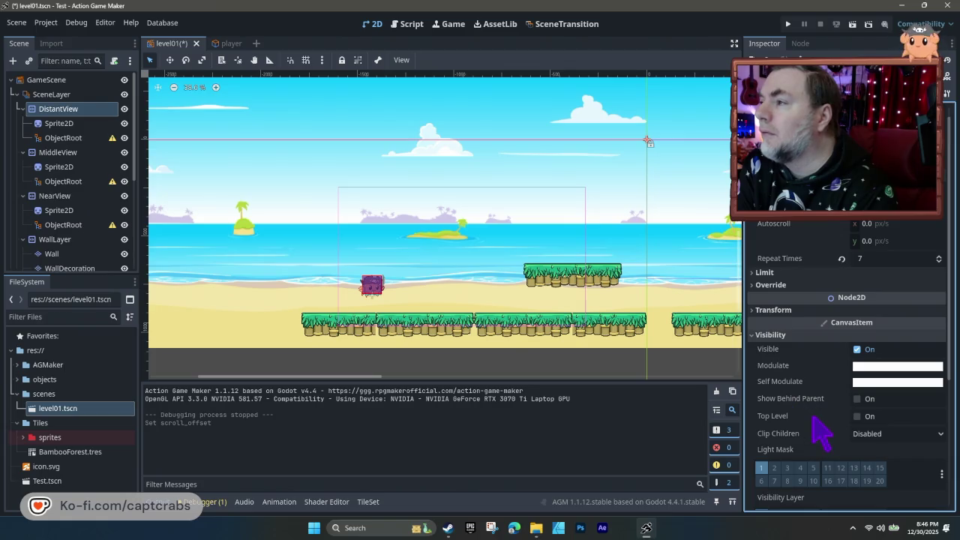
scroll(813, 417, down, 3)
scroll(825, 413, down, 3)
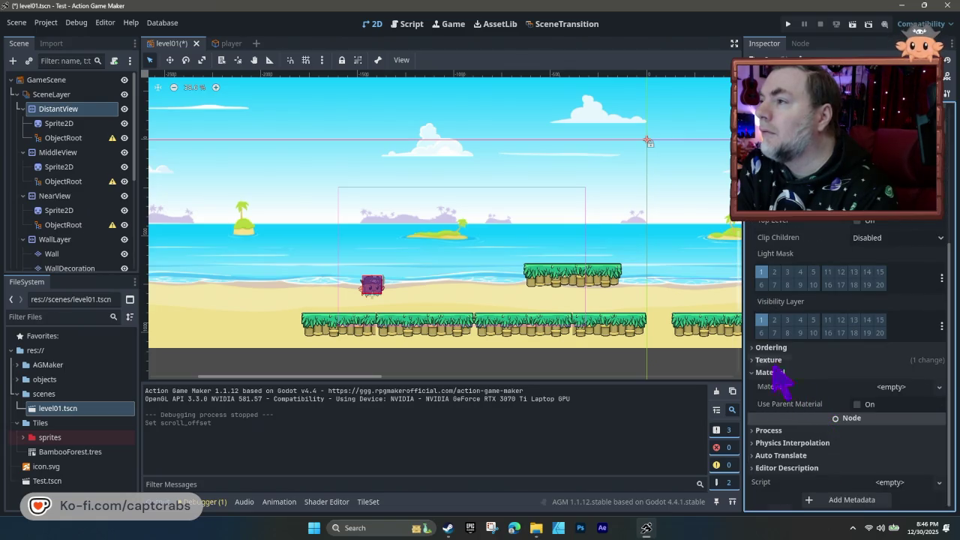
click(767, 348)
scroll(818, 409, down, 2)
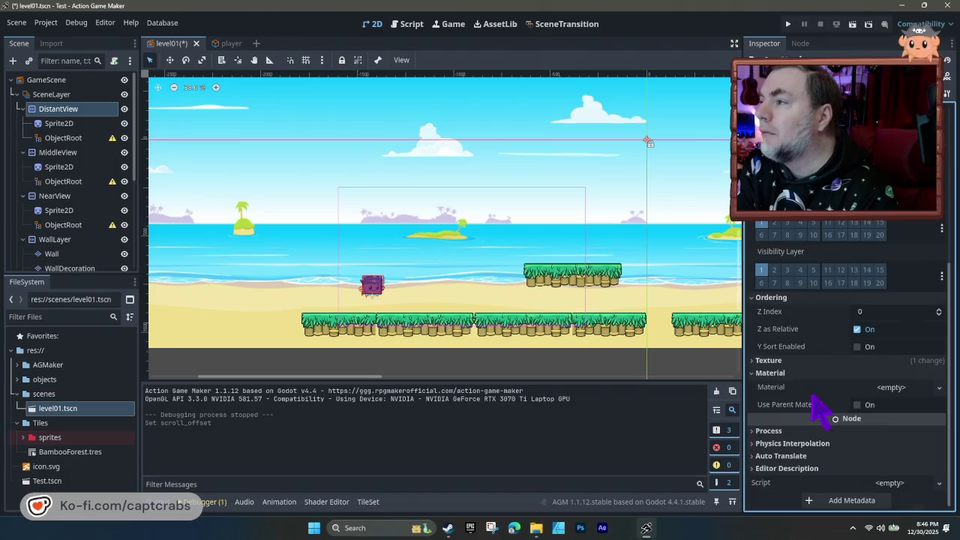
click(759, 363)
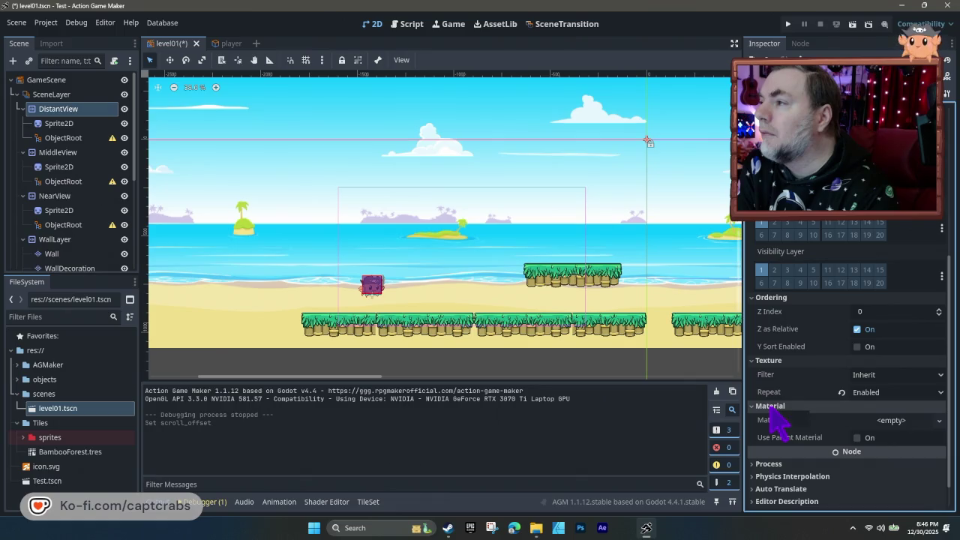
click(759, 361)
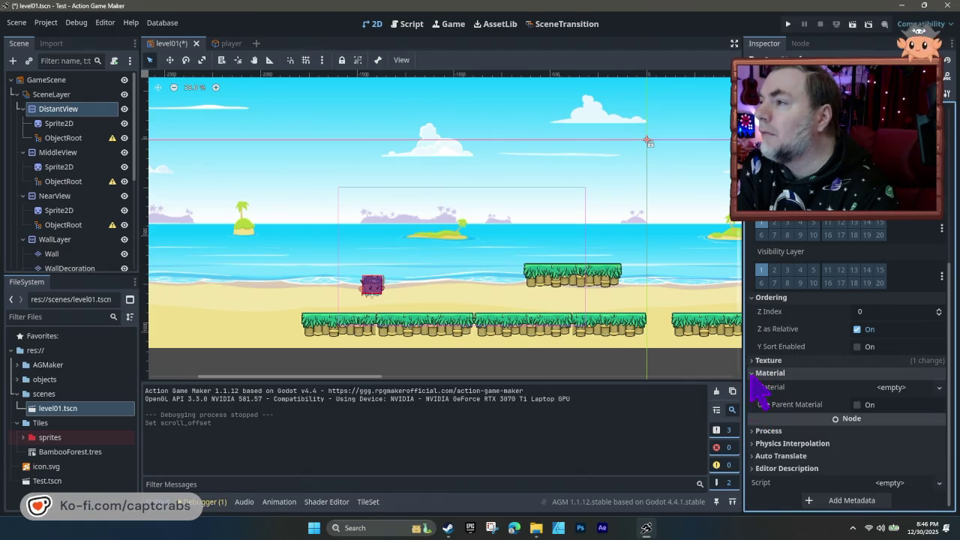
click(753, 373)
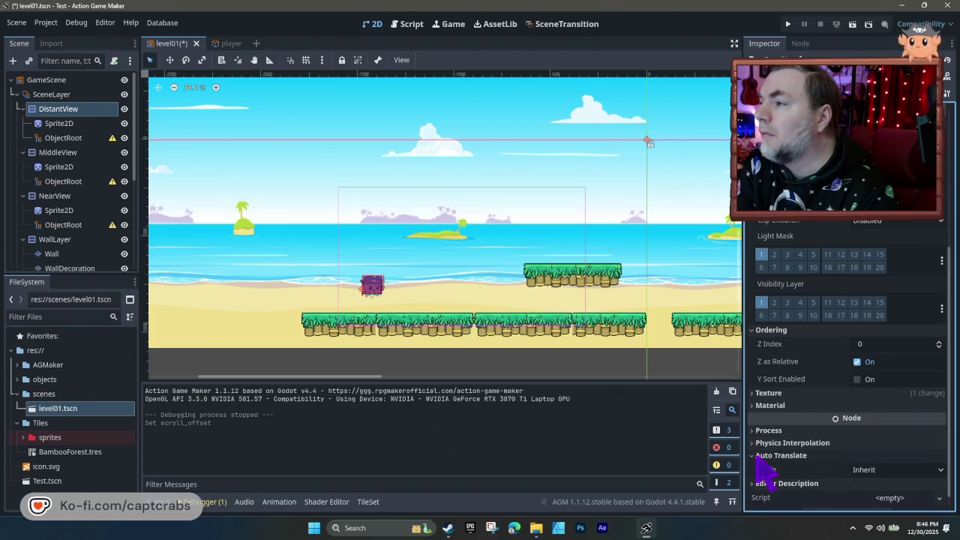
- Check DistantView's Editor Description section, then save level01 with Ctrl+S
click(753, 468)
click(753, 468)
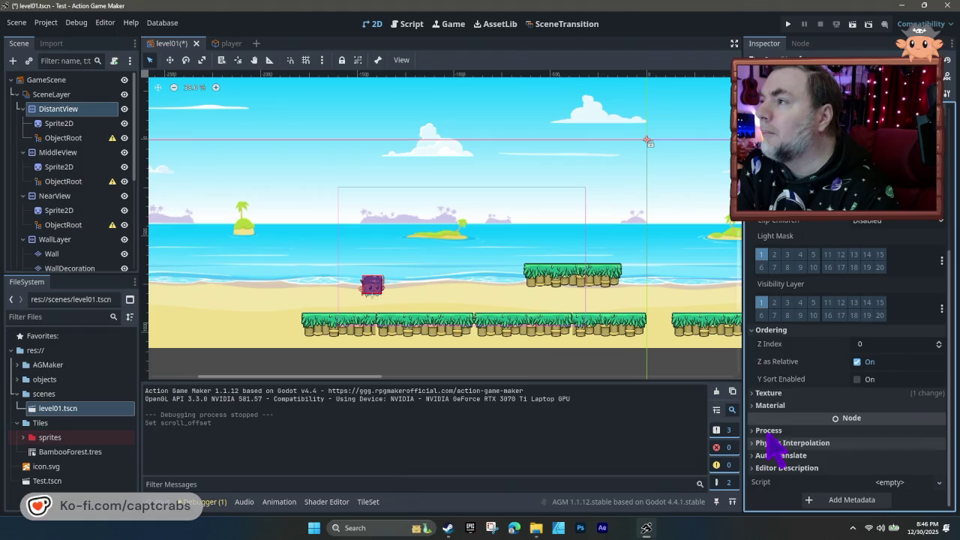
scroll(786, 420, up, 5)
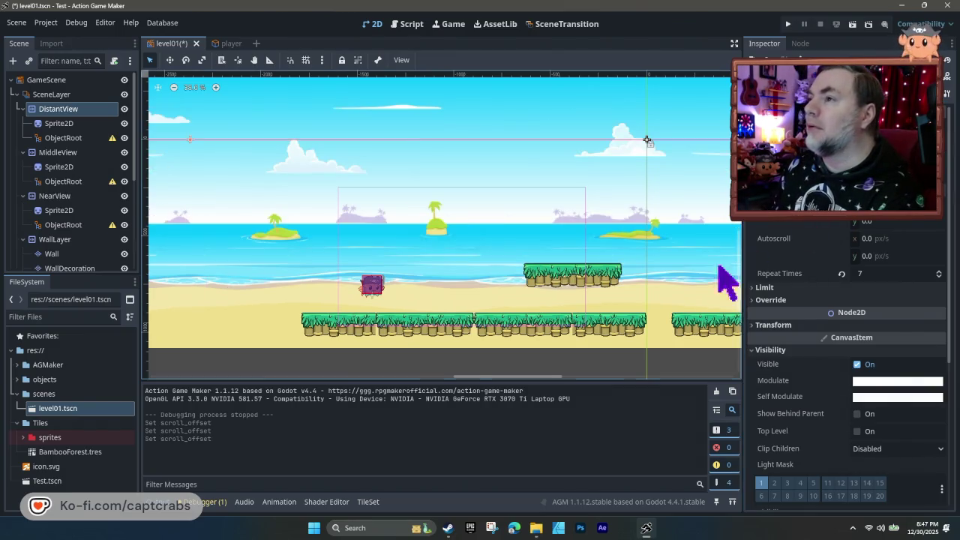
scroll(454, 334, right, 2)
key(ctrl+s)
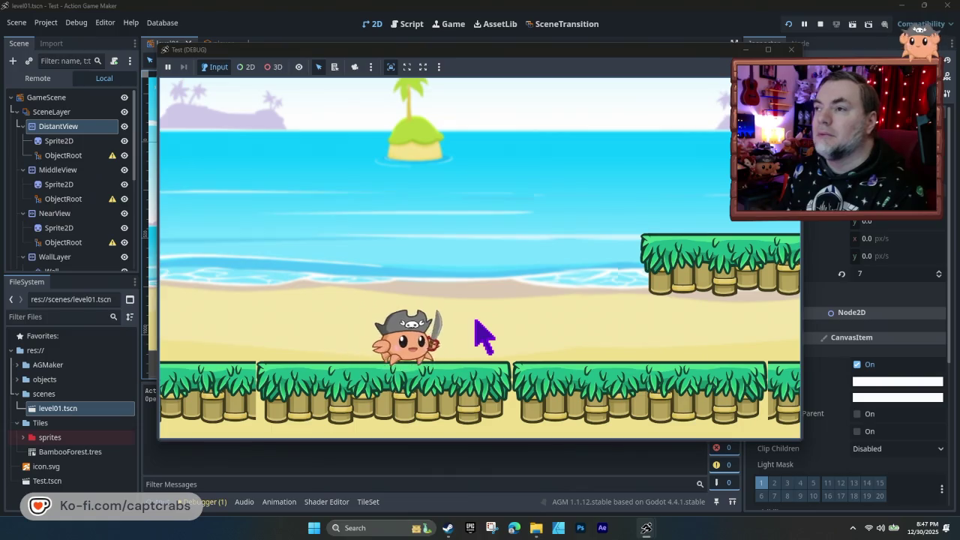
- Walk the crab right over the gap, turn left with a jump, walk back, then stop the test
key(Right)
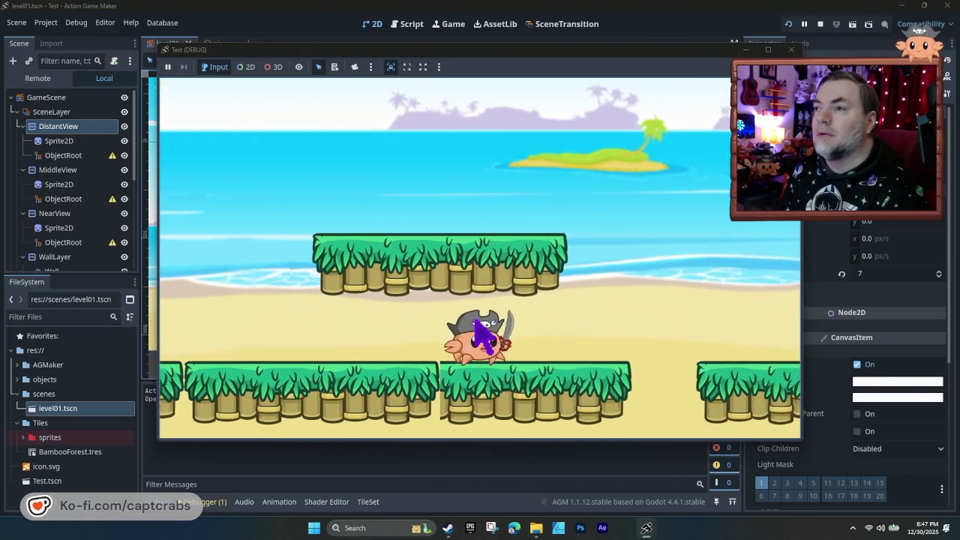
key(Right)
key(space)
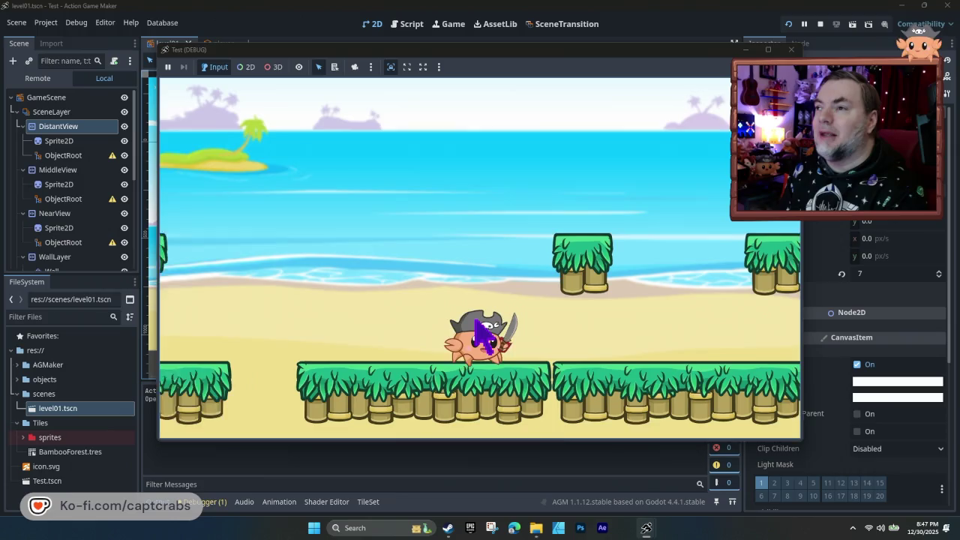
key(Right)
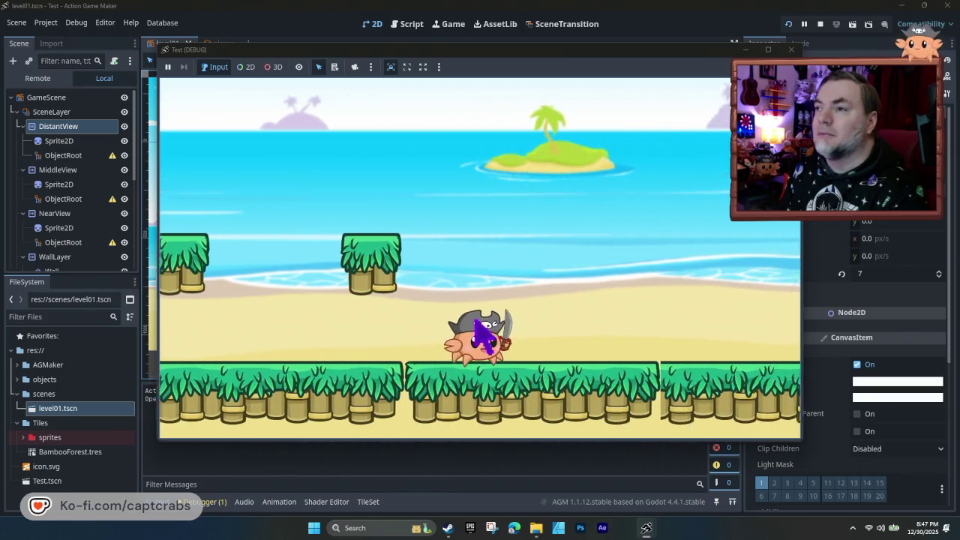
key(Right)
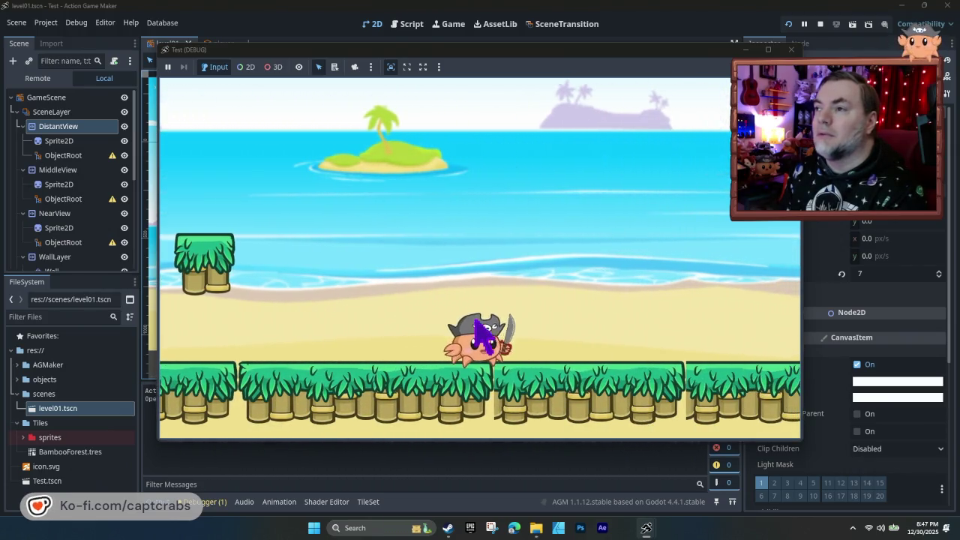
key(Left)
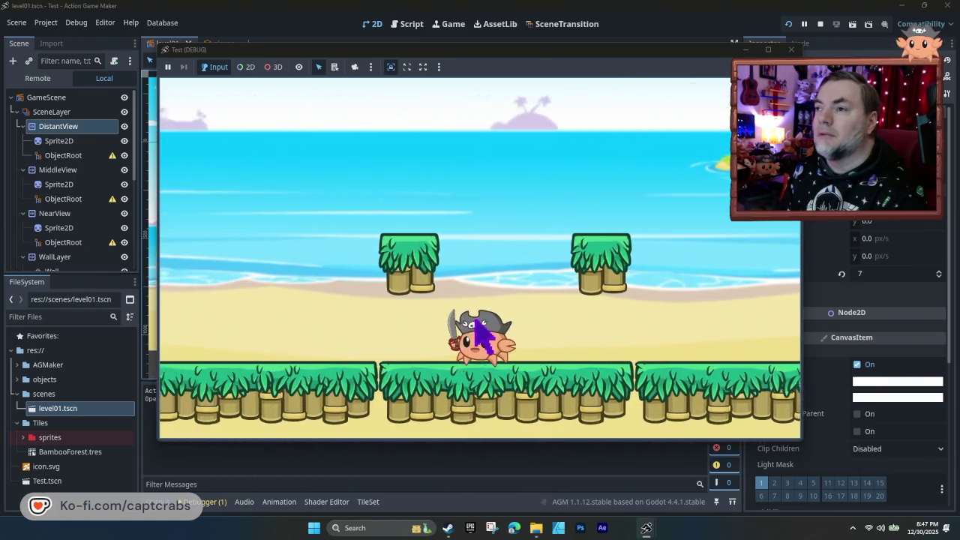
key(space)
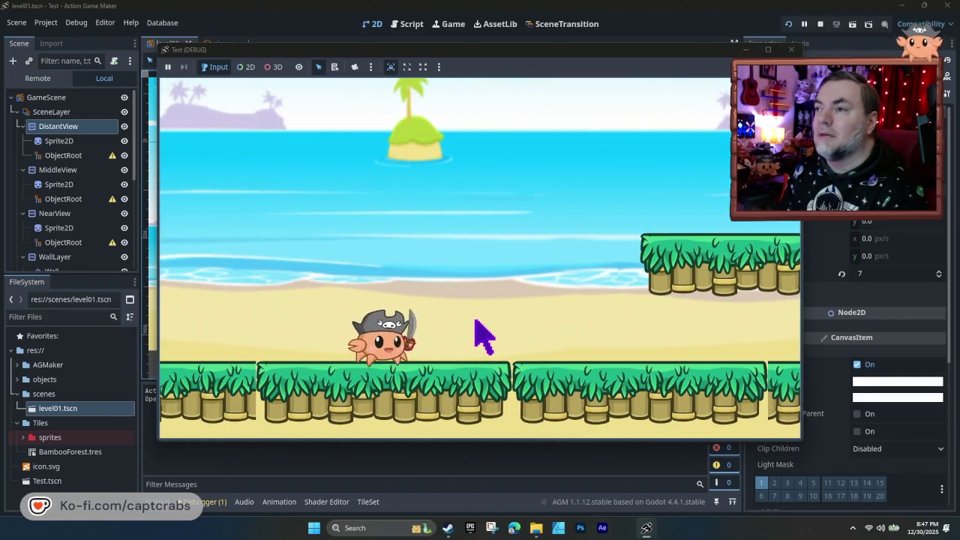
key(Right)
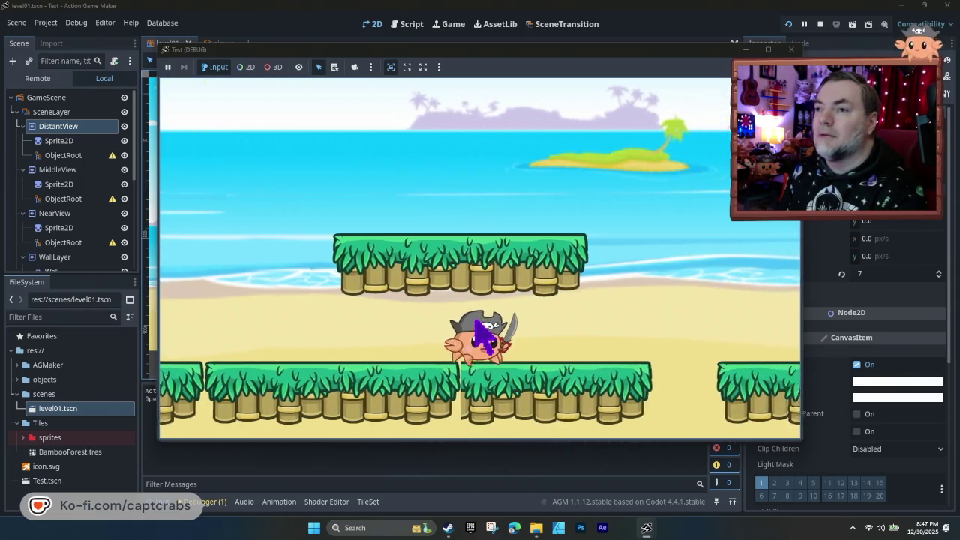
key(Left)
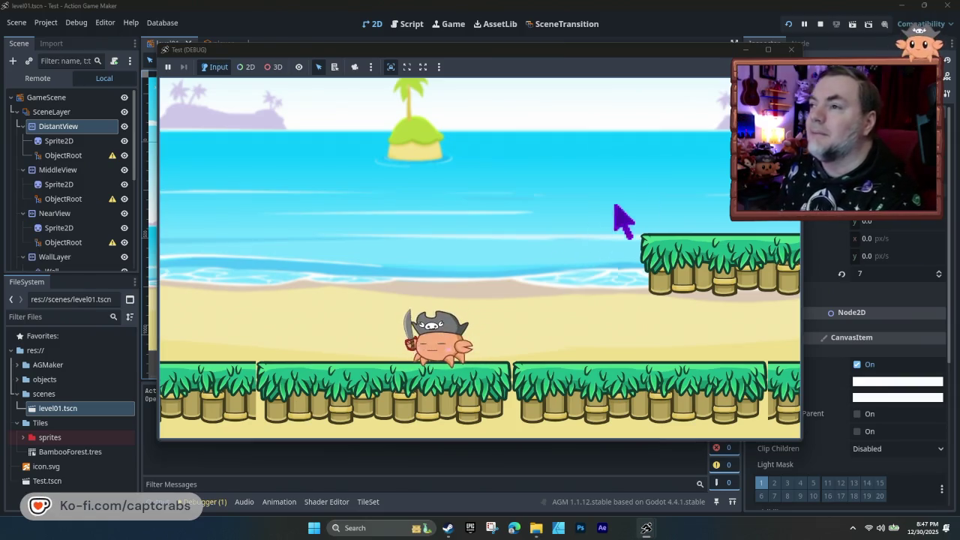
click(791, 50)
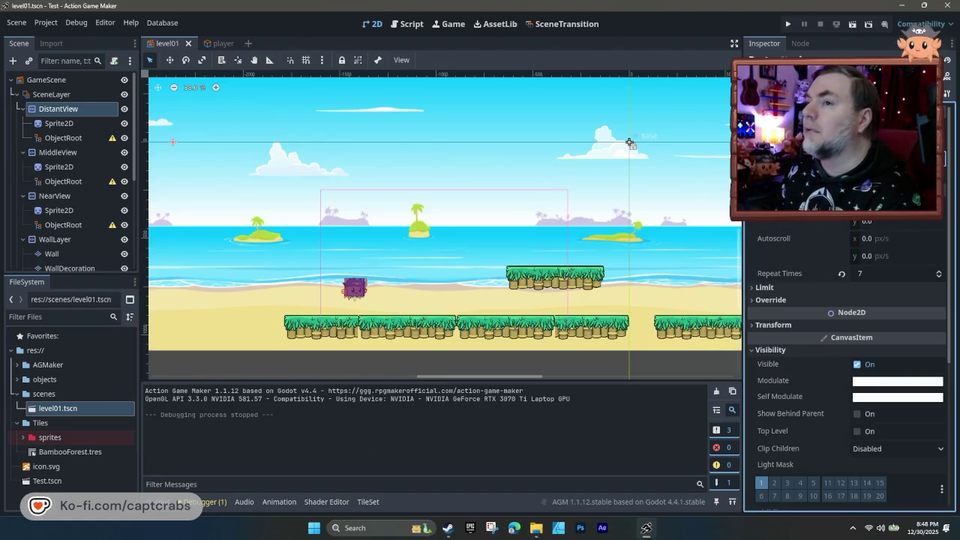
- Shift the distant background again and run a playtest walking the crab right
click(630, 143)
key(F5)
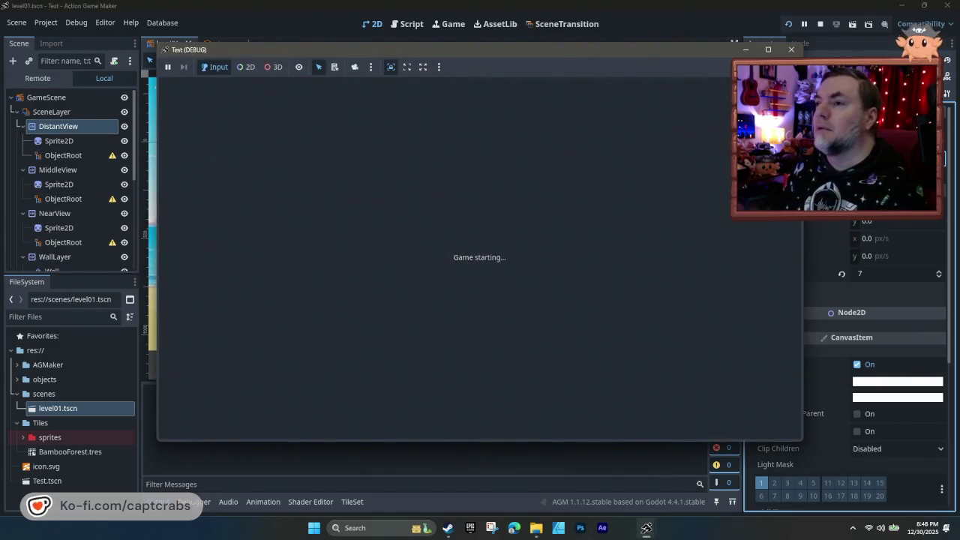
key(Right)
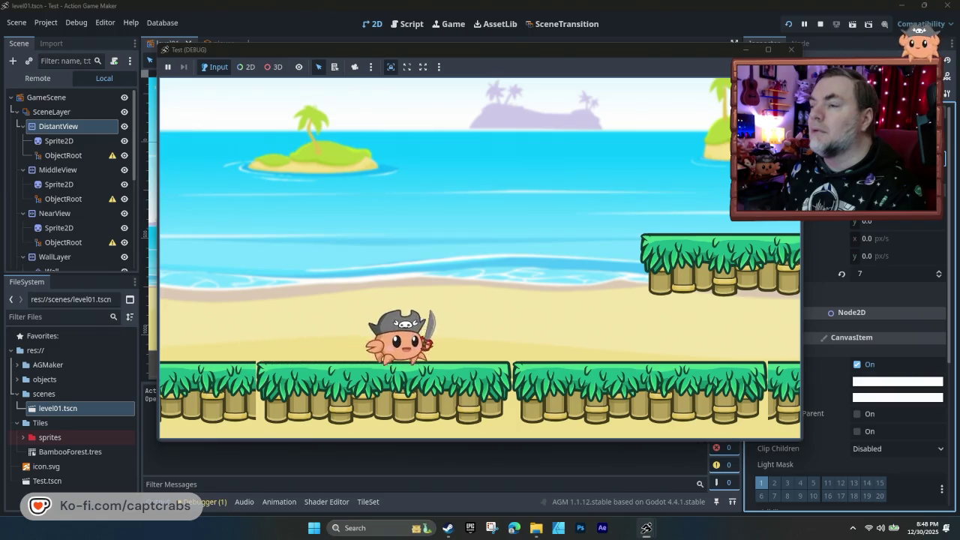
key(Right)
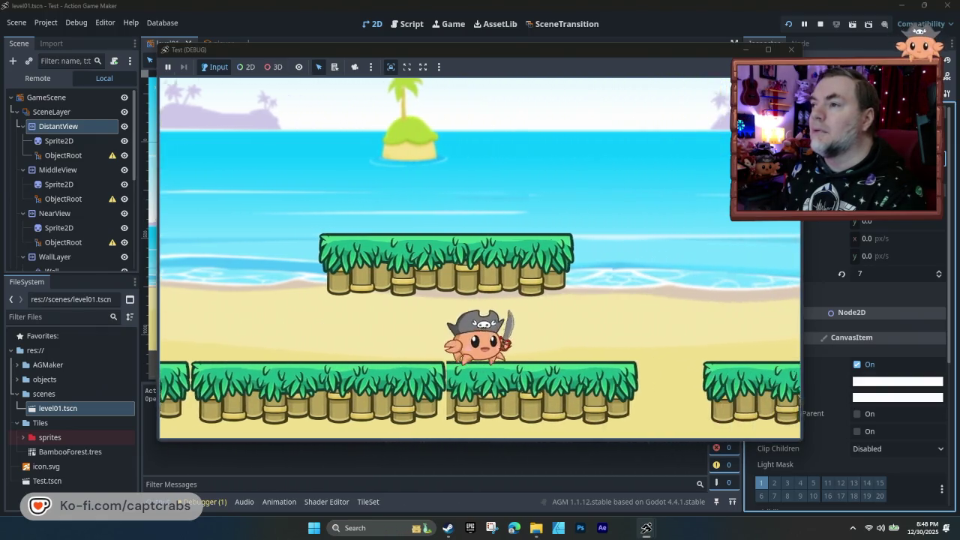
key(Right)
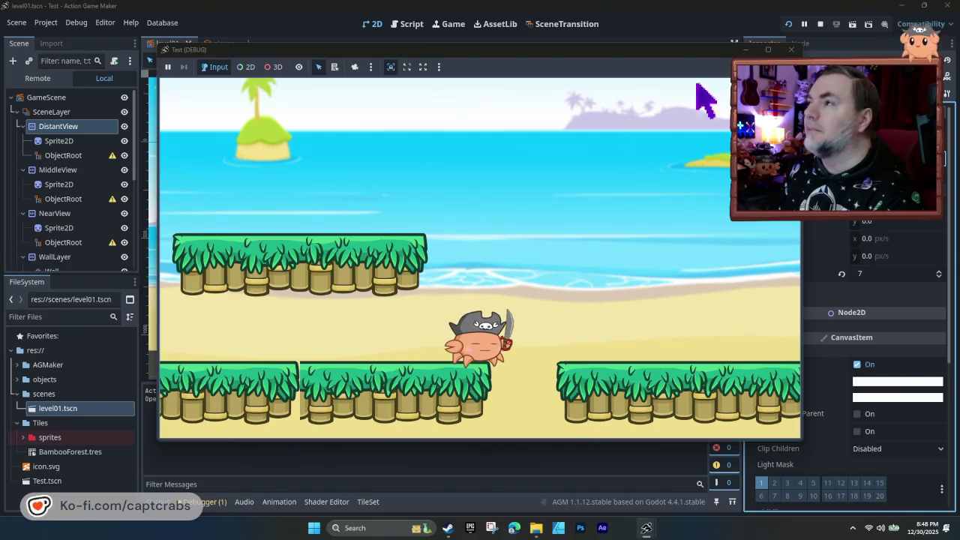
click(791, 50)
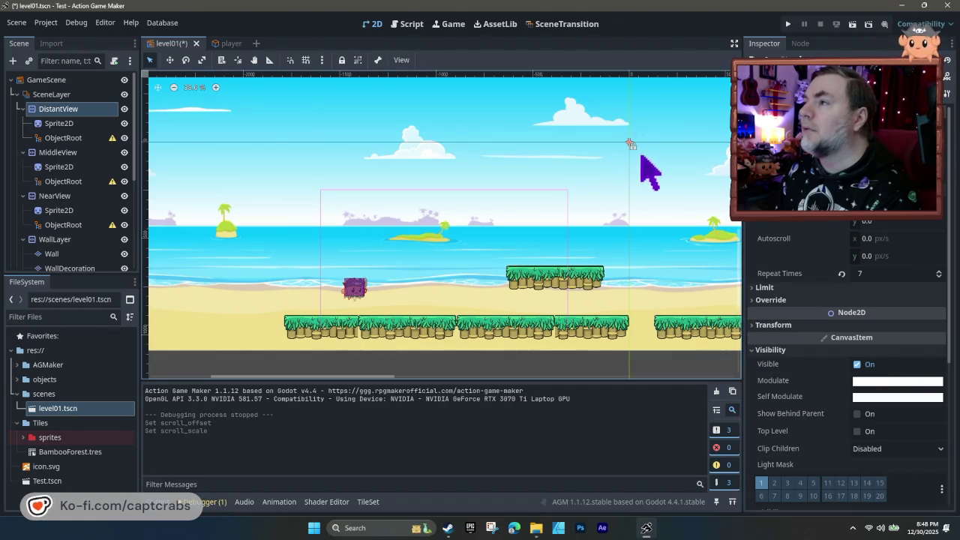
- Run a second playtest, jumping the crab repeatedly while walking right, then stop it
key(F5)
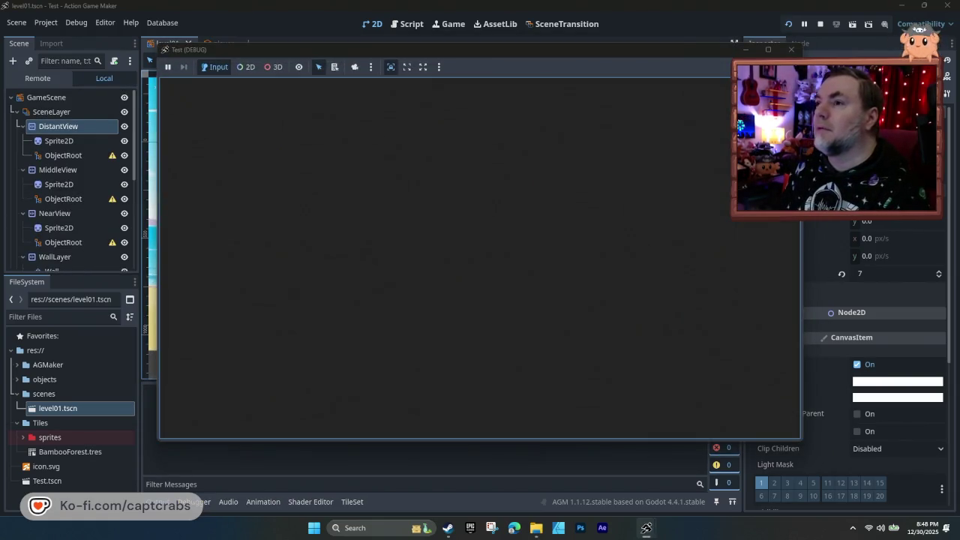
key(Right)
key(space)
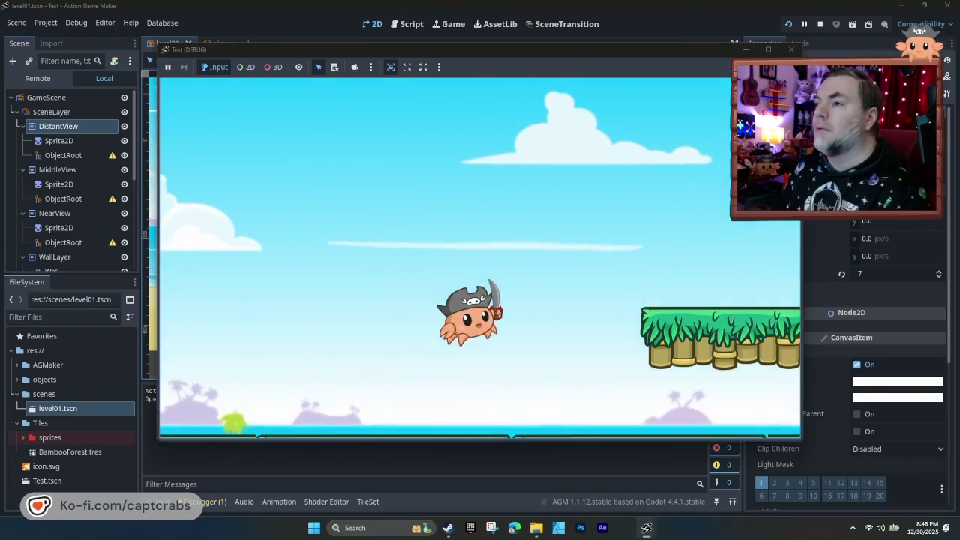
key(space)
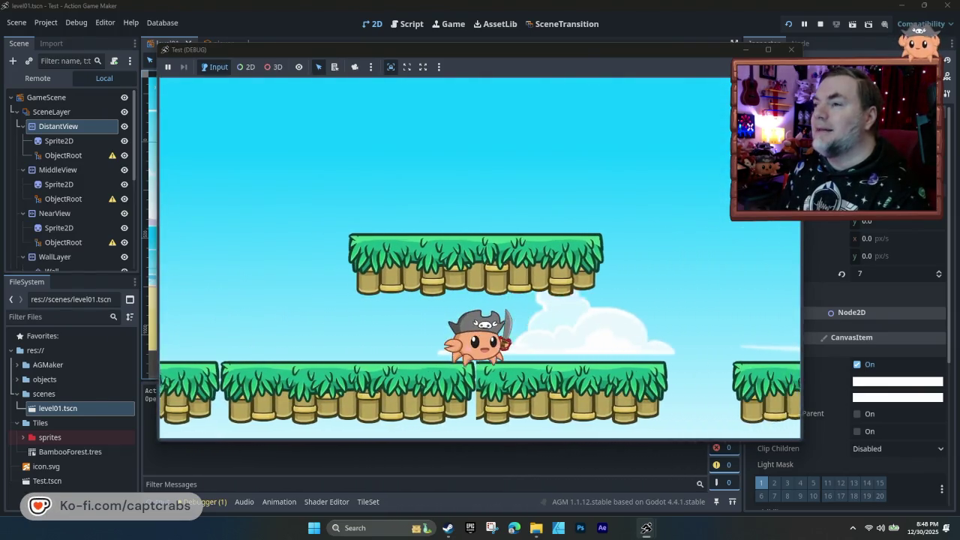
key(space)
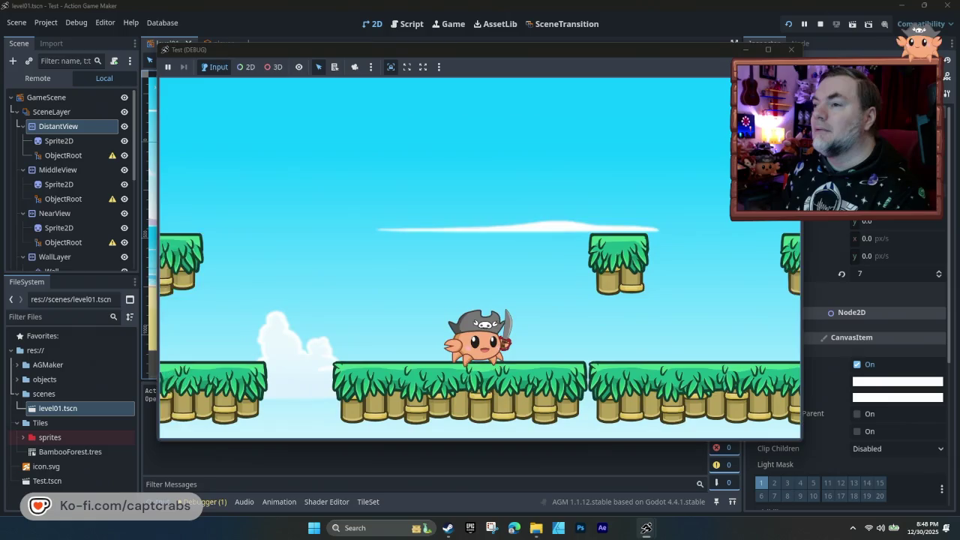
key(Left)
key(Right)
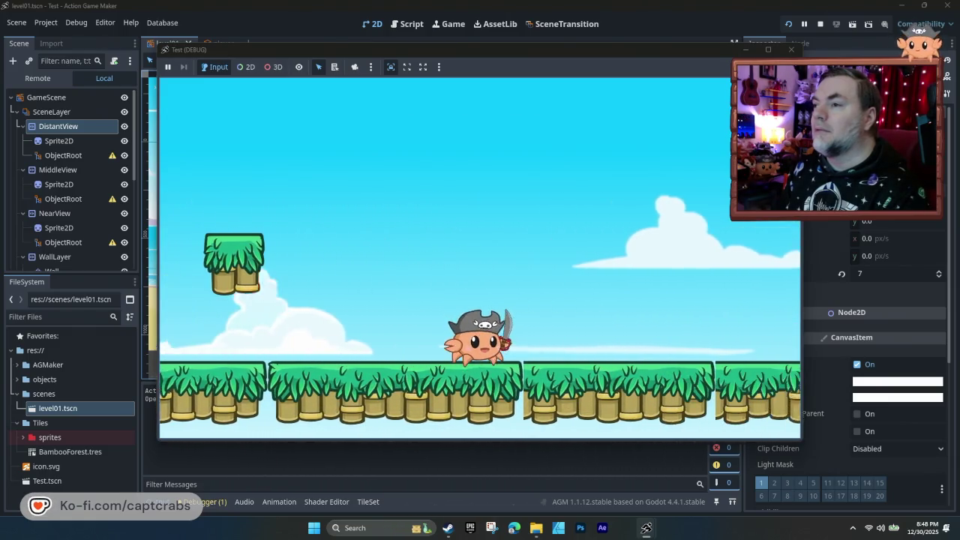
key(space)
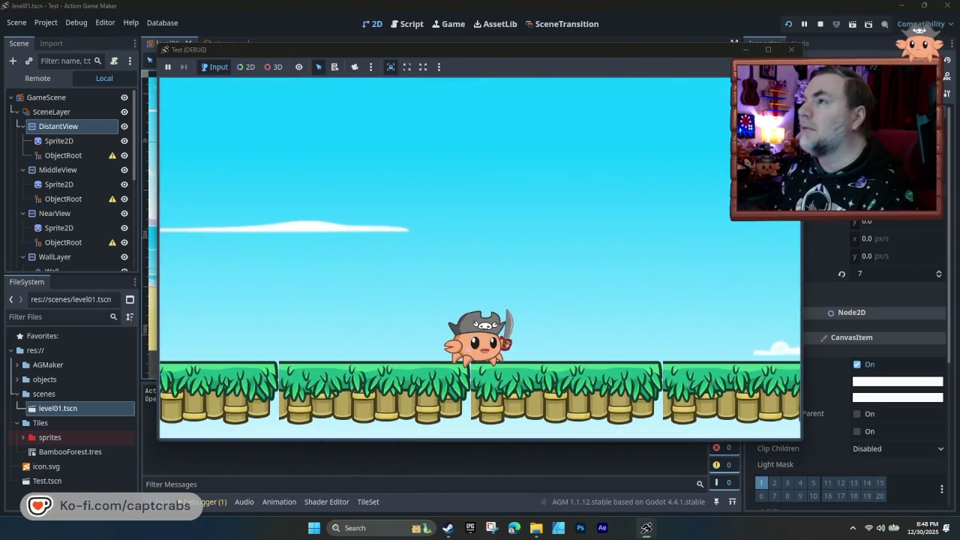
click(791, 50)
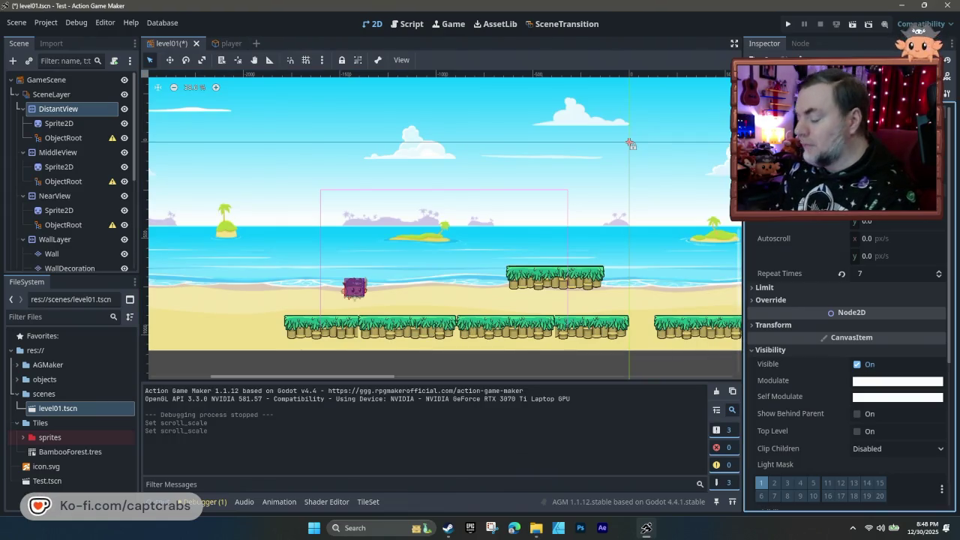
- Playtest the level walking the crab right, then stop it with F8
key(F5)
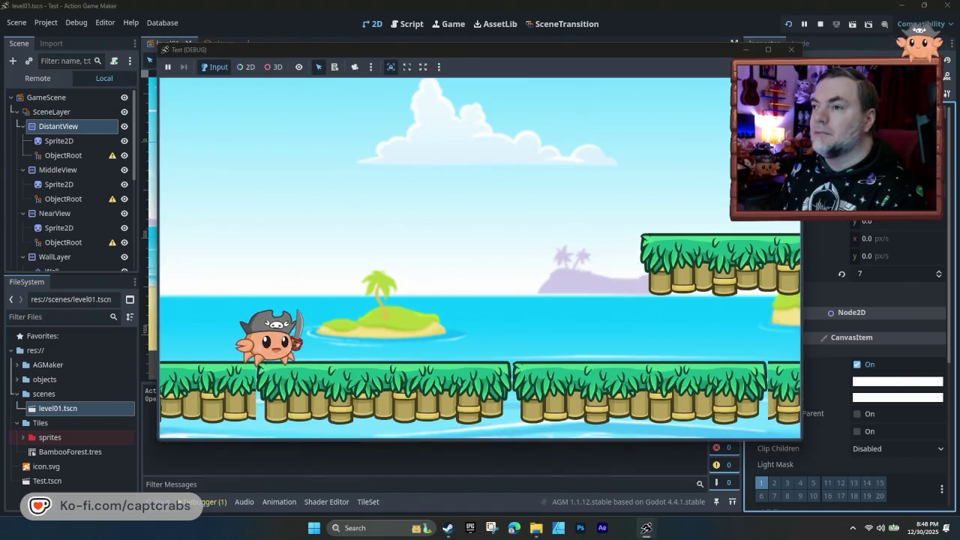
key(Right)
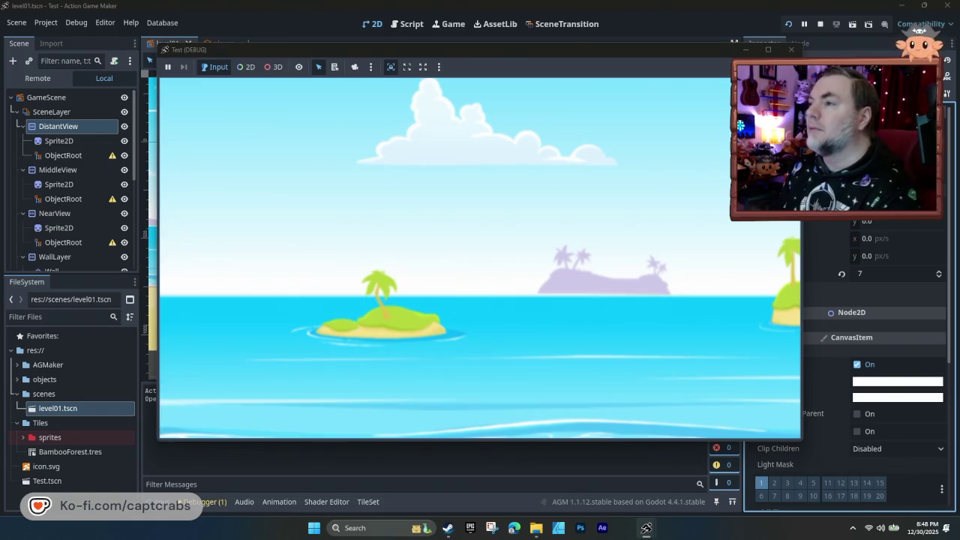
key(F8)
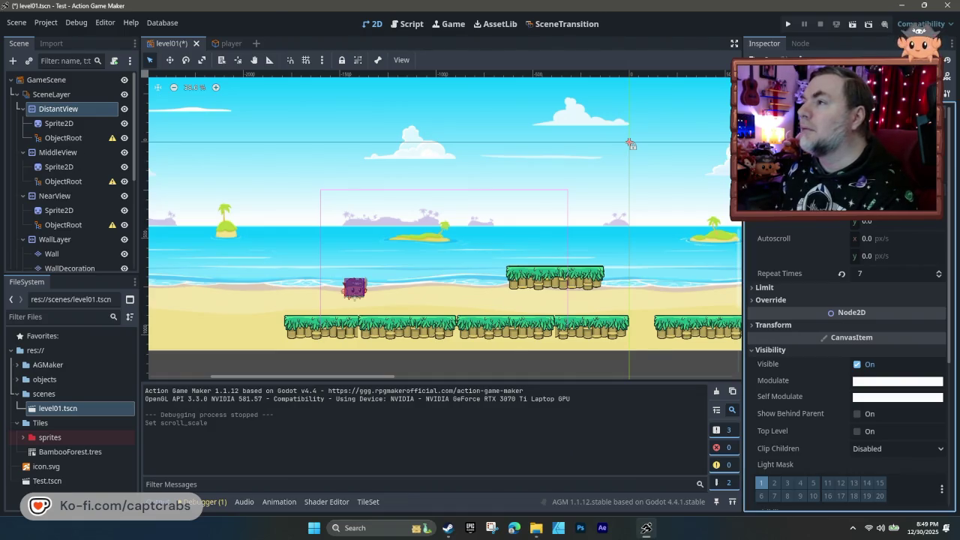
- Save and relaunch the playtest, walk the crab right across the ground, then close the game
key(F5)
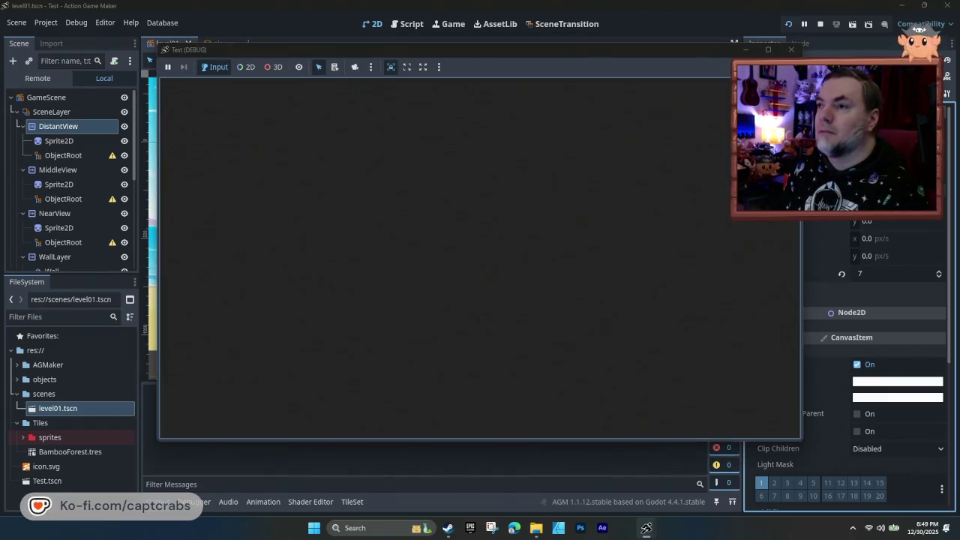
key(Right)
key(Right)
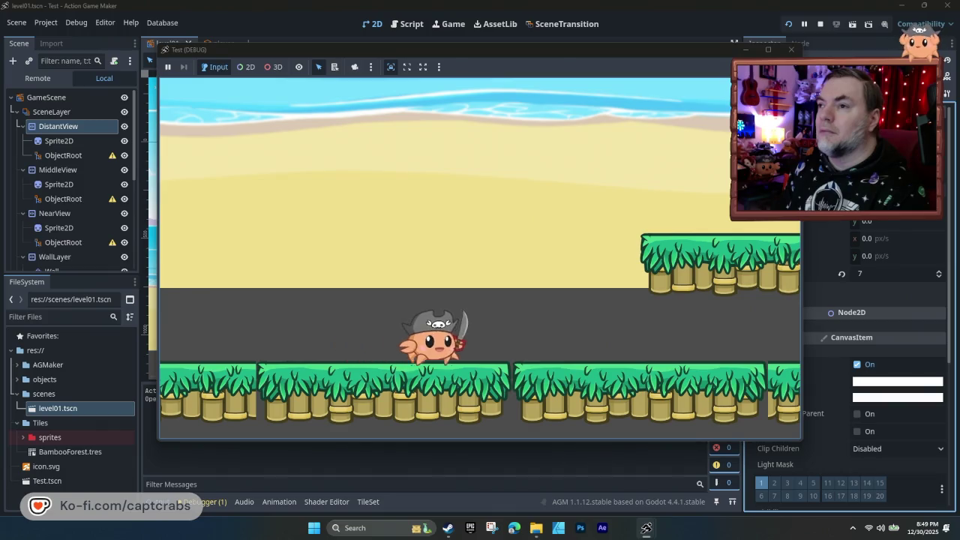
key(Right)
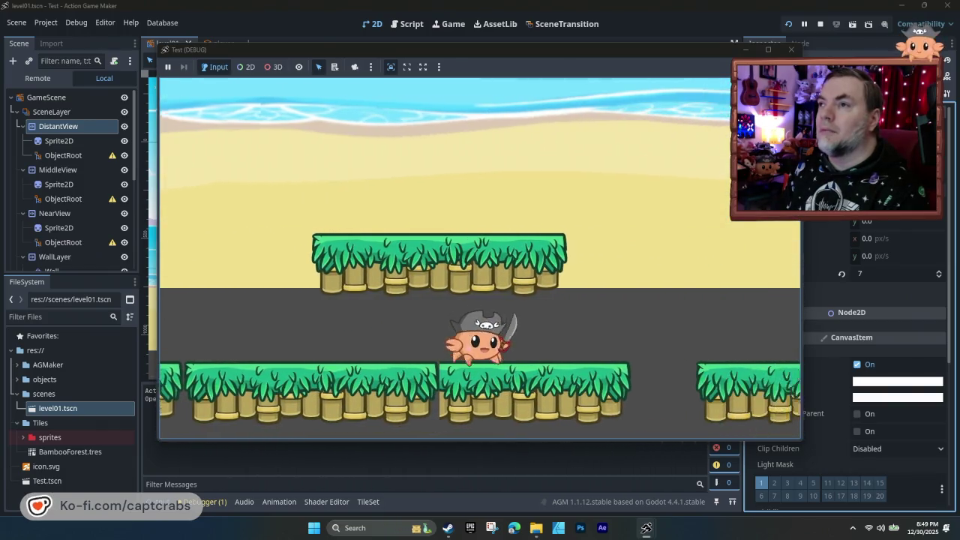
key(Right)
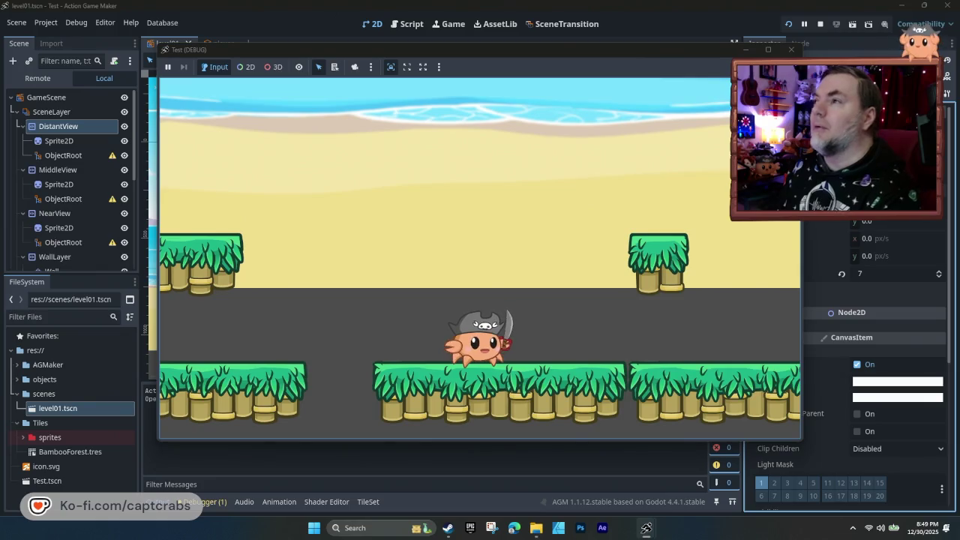
click(792, 48)
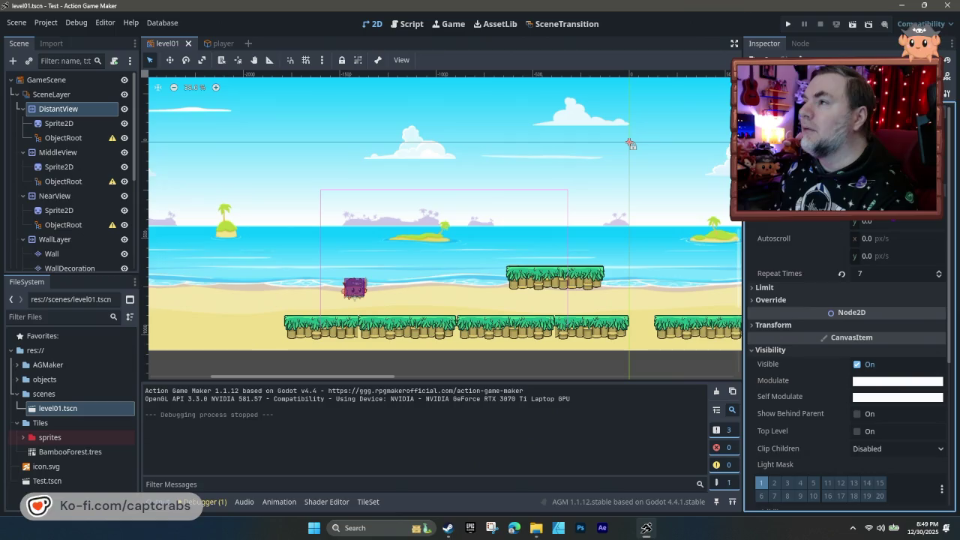
- Run two more playtests, walking the crab right and then jumping, closing each game
key(F5)
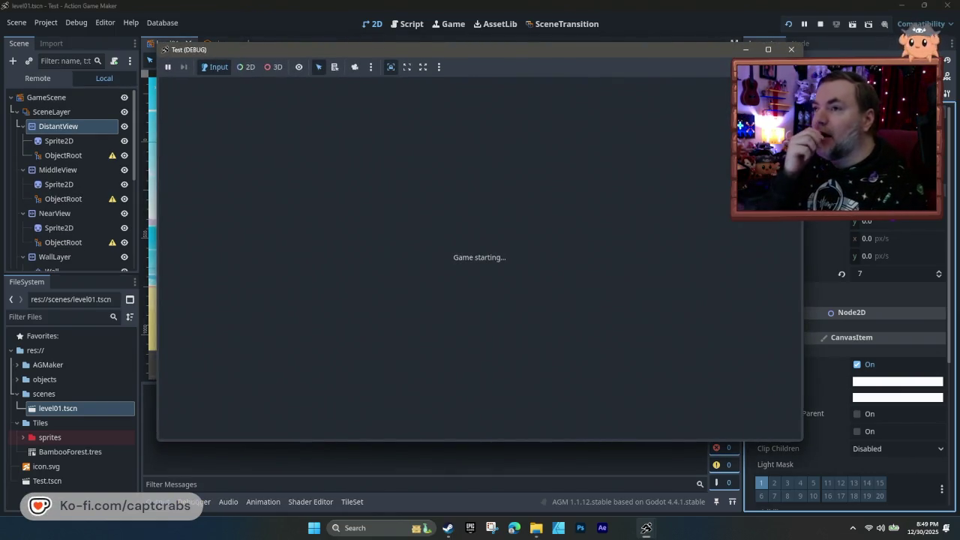
key(Right)
key(Right)
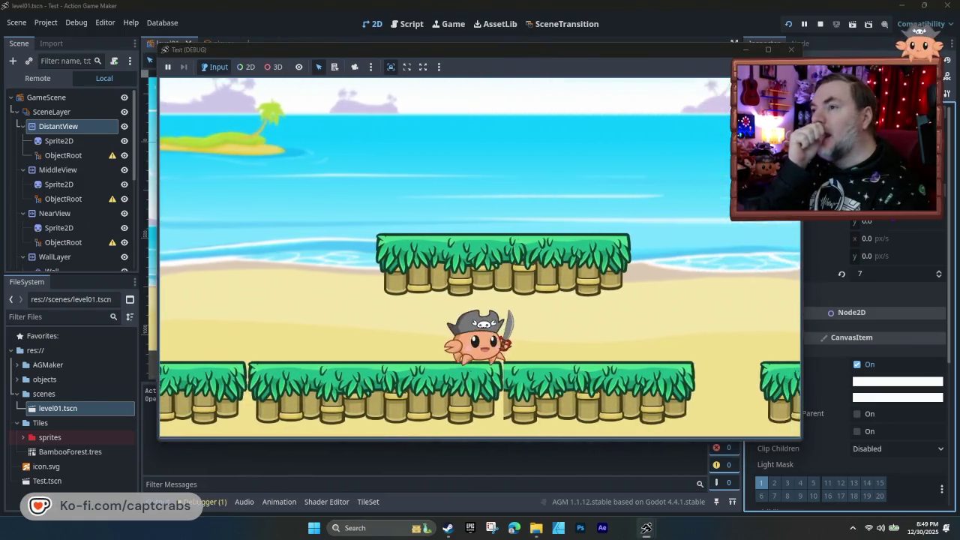
key(Right)
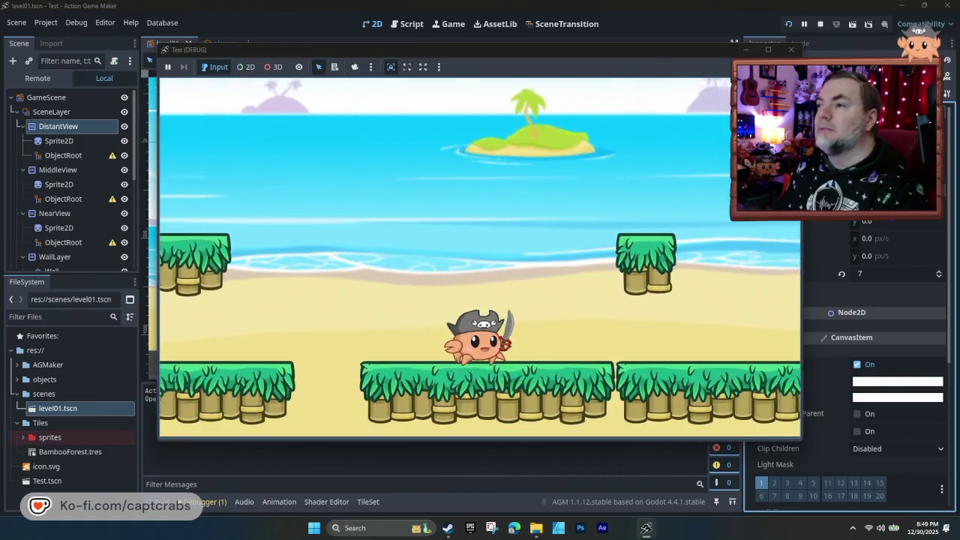
key(Right)
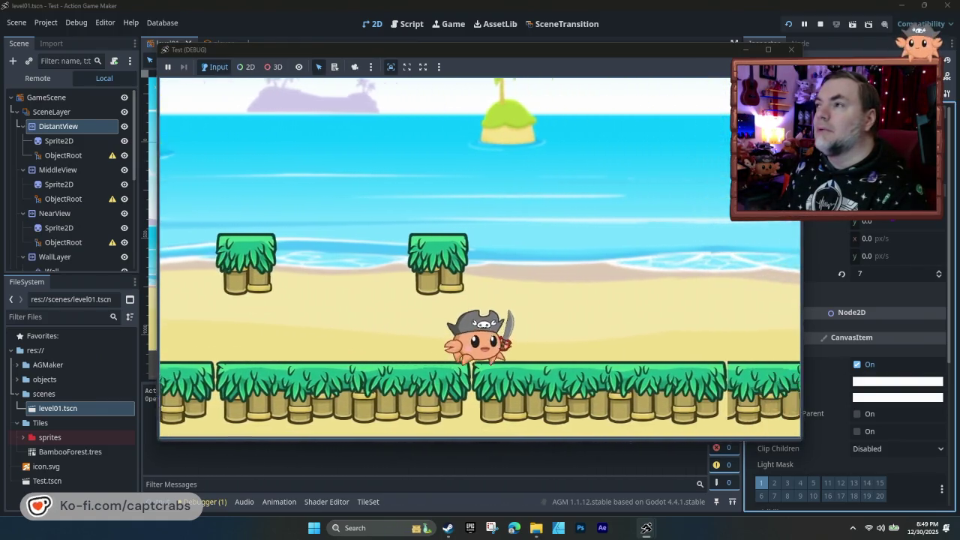
key(Right)
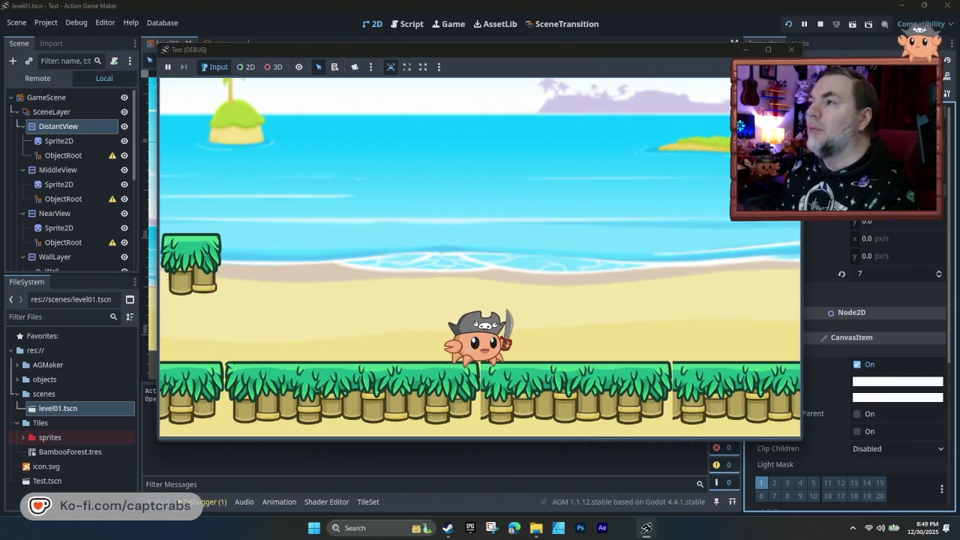
click(790, 50)
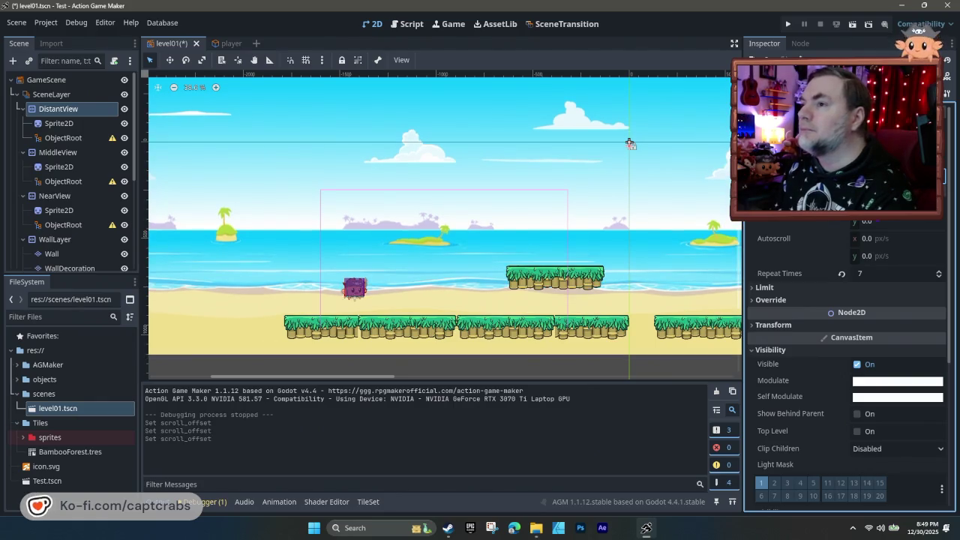
key(F5)
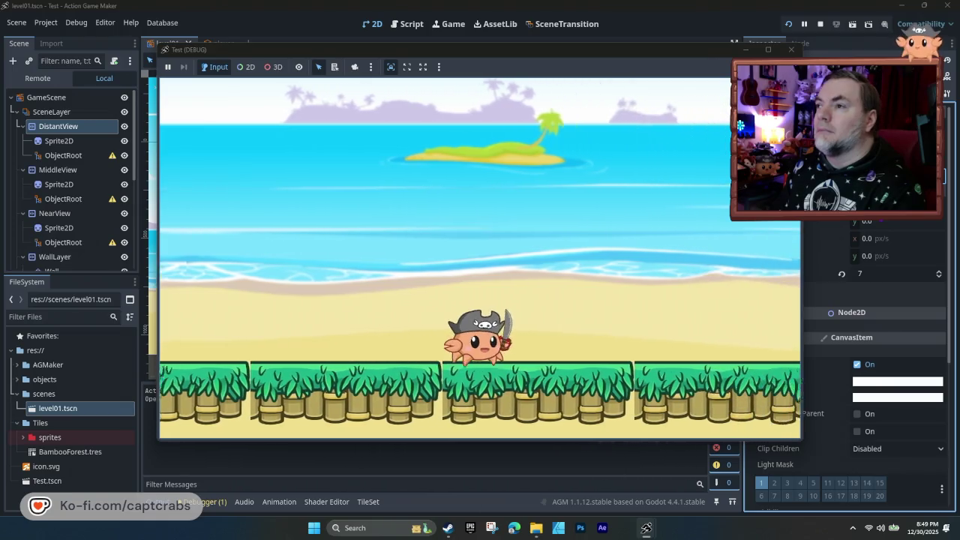
key(space)
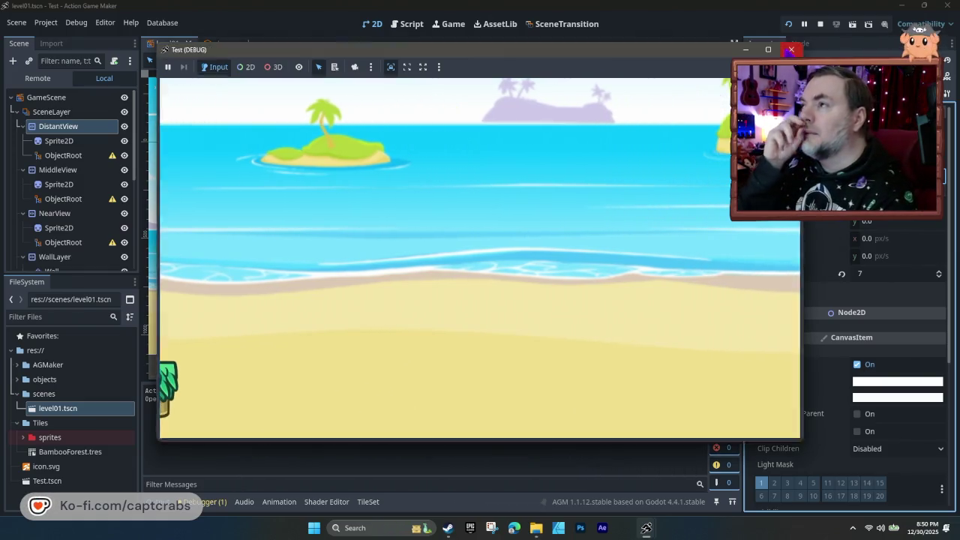
click(791, 49)
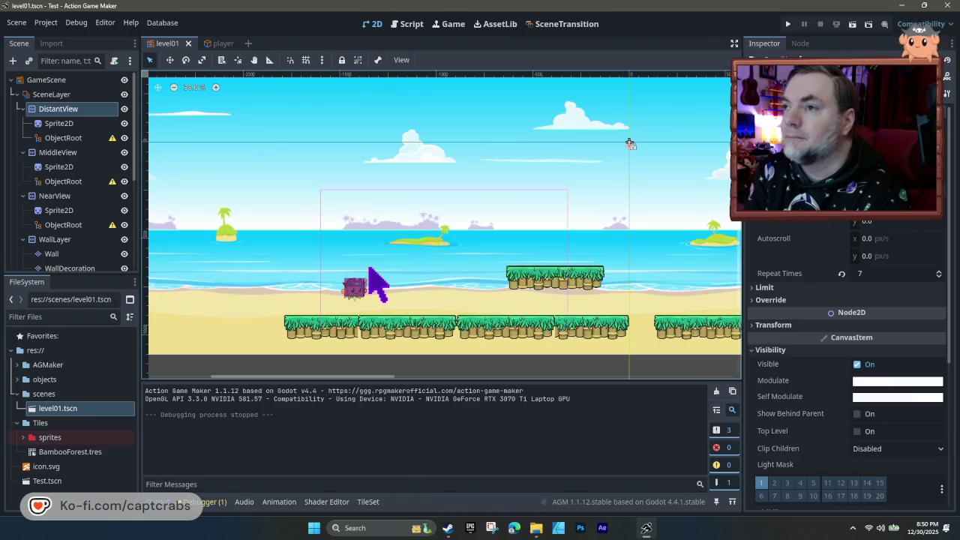
- Save level01, switch to the player scene, and select its AttackCollision shape
click(58, 123)
key(ctrl+s)
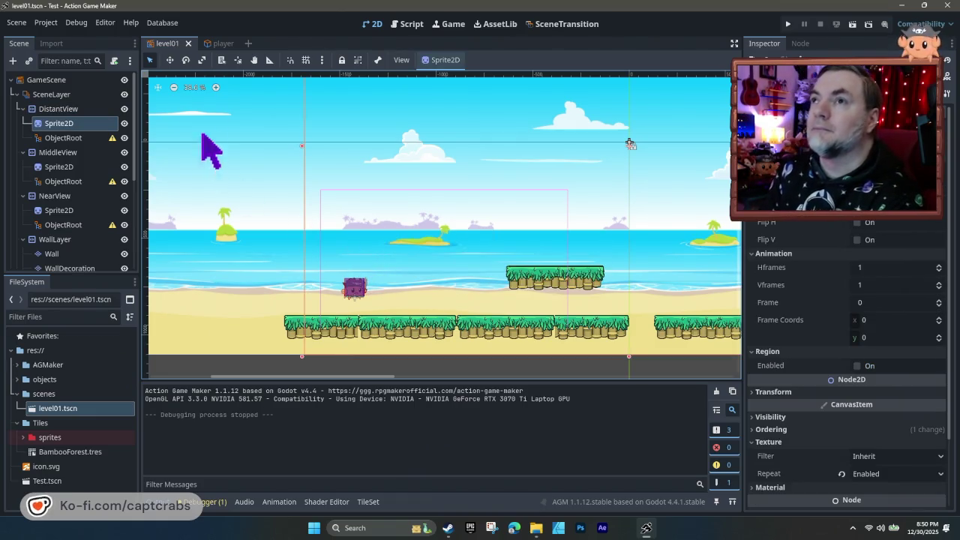
click(220, 45)
mouse_move(225, 109)
mouse_down()
mouse_move(292, 186)
mouse_move(378, 246)
mouse_up()
click(381, 246)
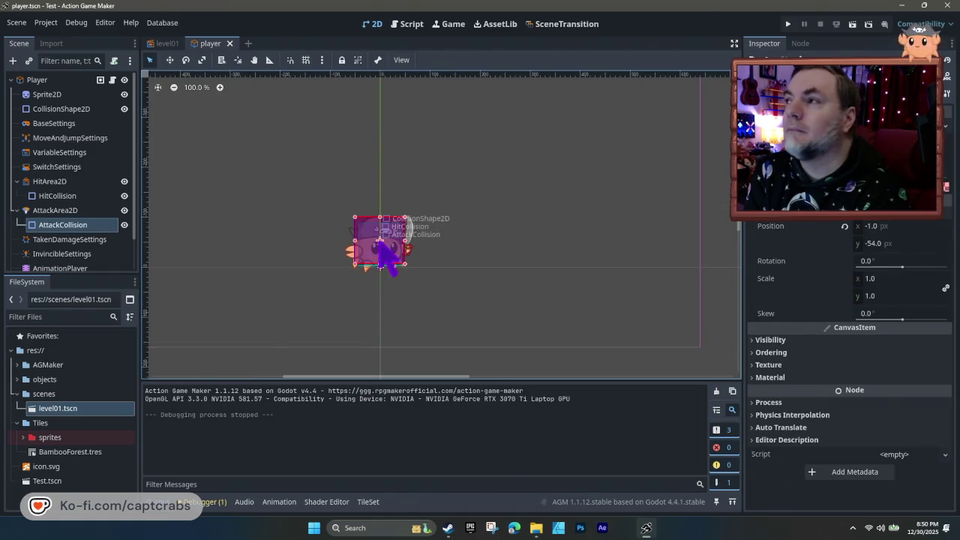
- Open the player's state machine graph and paste a duplicate of the Walk state as Walk(1)
click(411, 24)
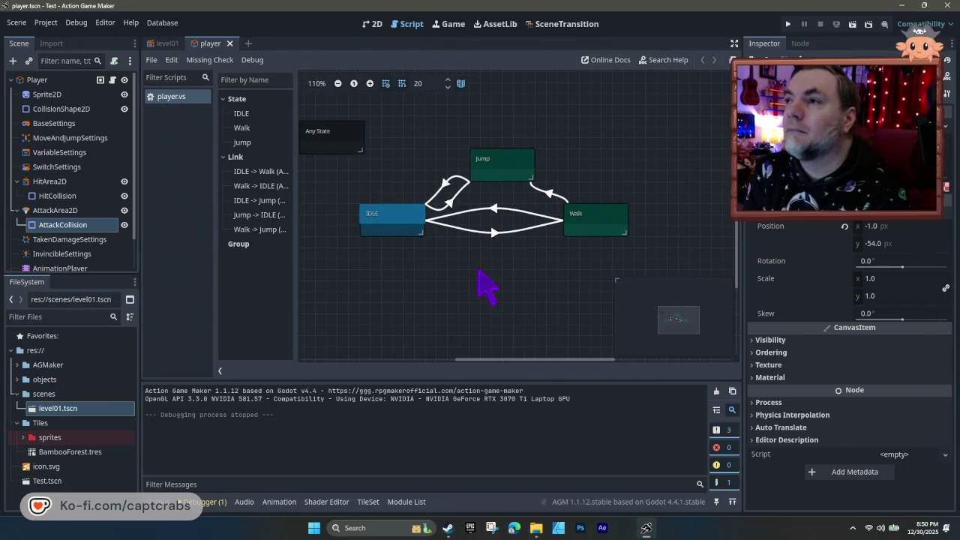
click(584, 248)
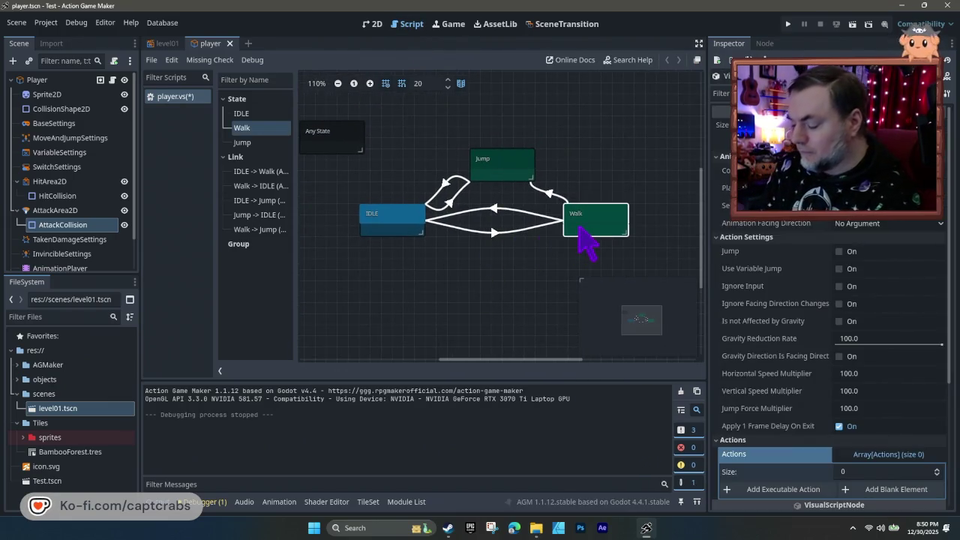
key(ctrl+v)
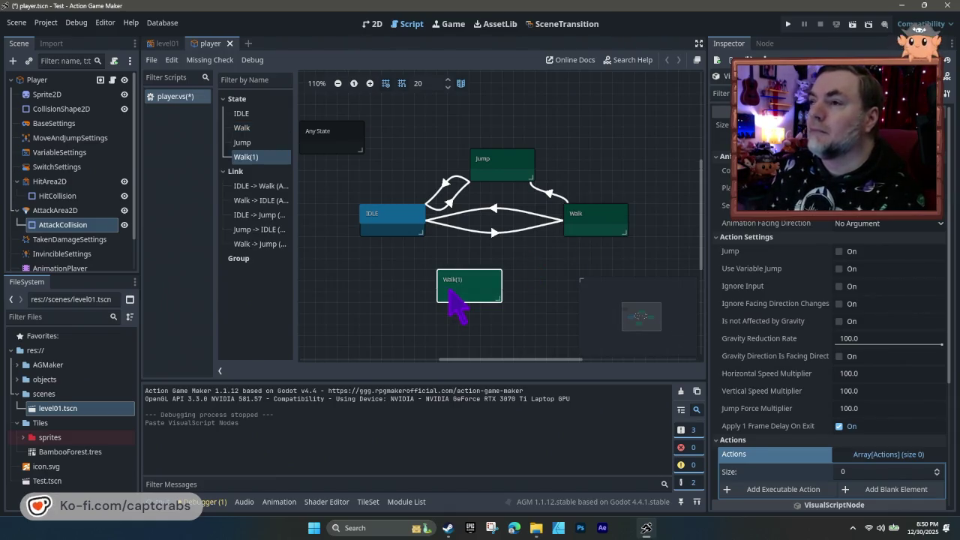
- Link IDLE to Walk(1) and open the link's condition list
click(403, 230)
right_click(404, 235)
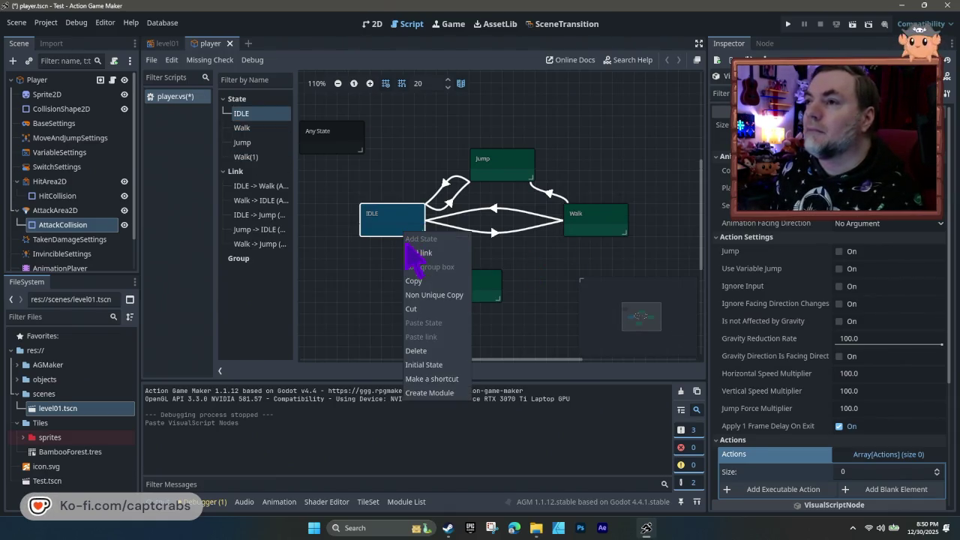
click(421, 253)
click(454, 283)
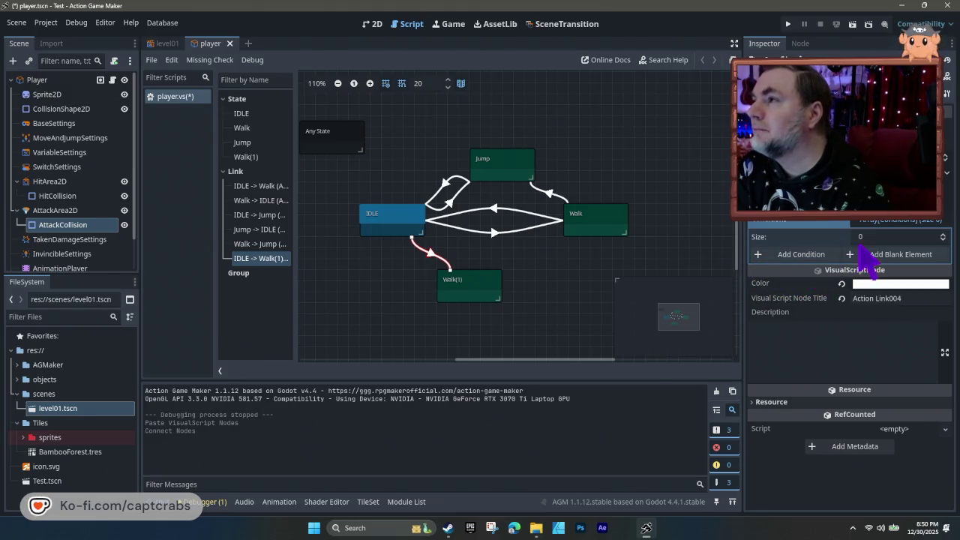
click(795, 255)
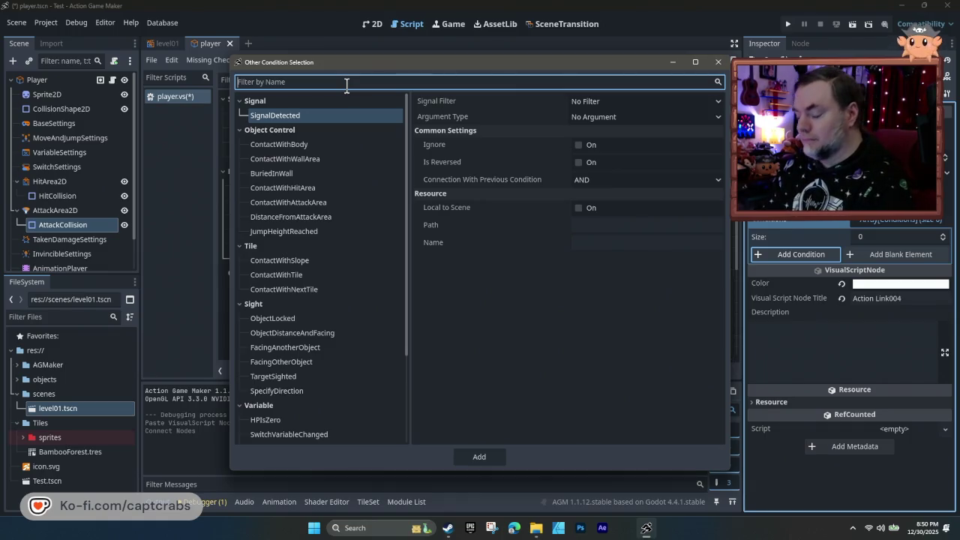
text(down)
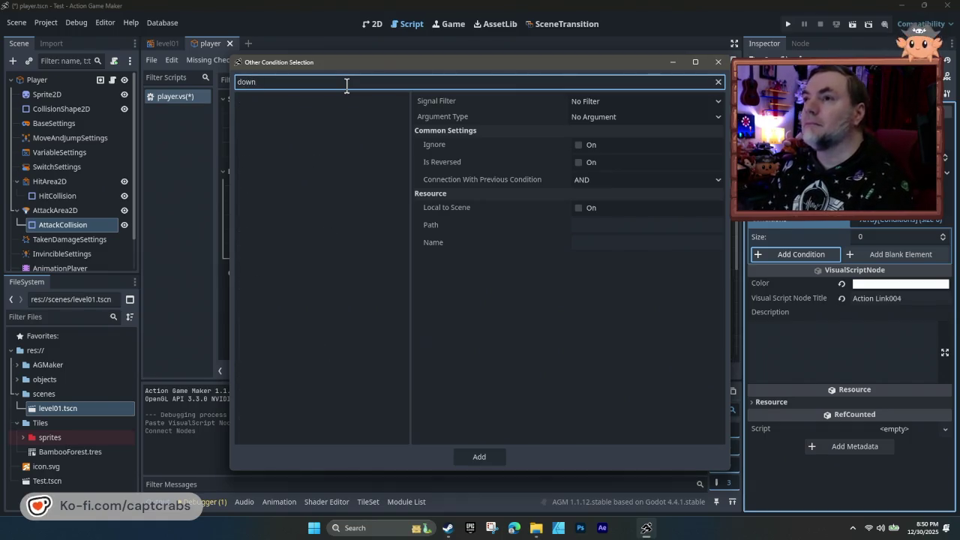
key(BackSpace)
key(BackSpace)
key(BackSpace)
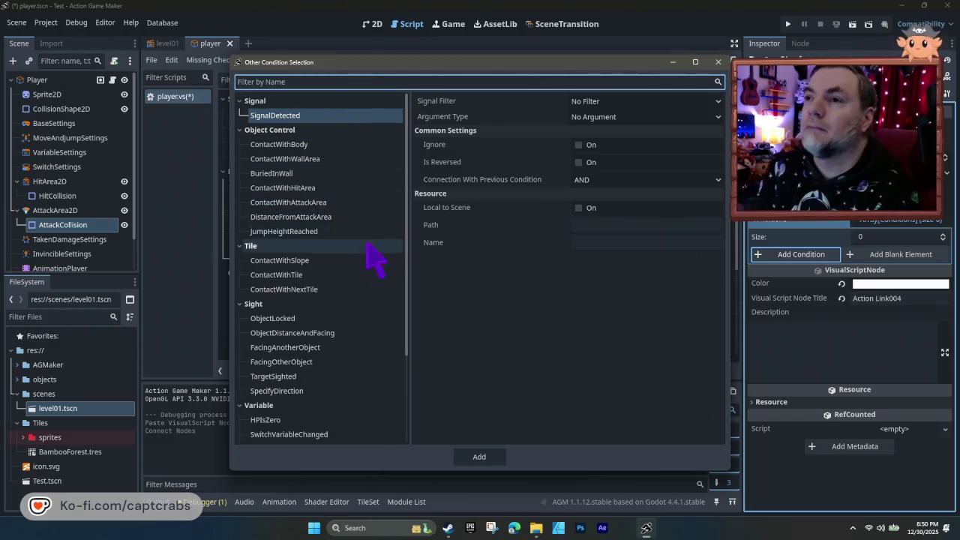
scroll(375, 296, down, 1)
scroll(379, 300, down, 2)
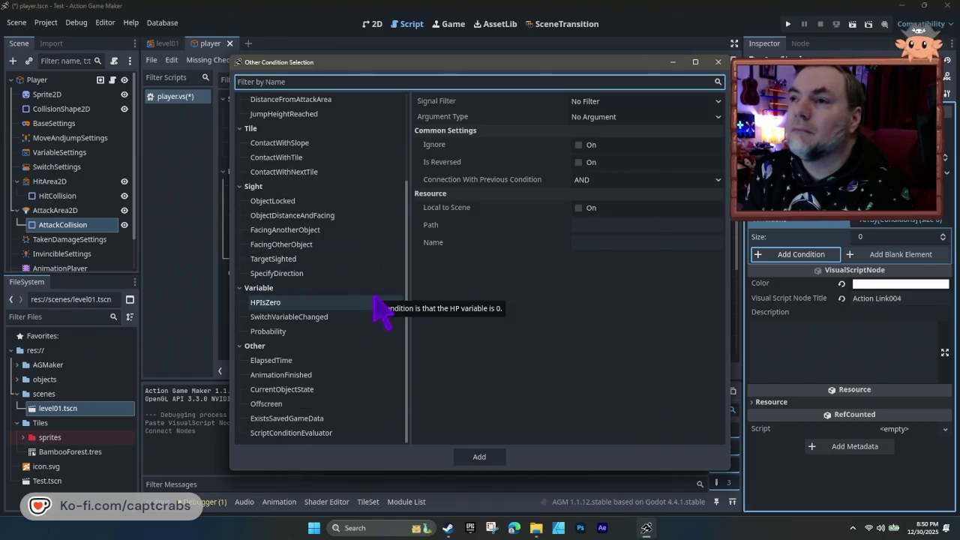
scroll(380, 307, up, 3)
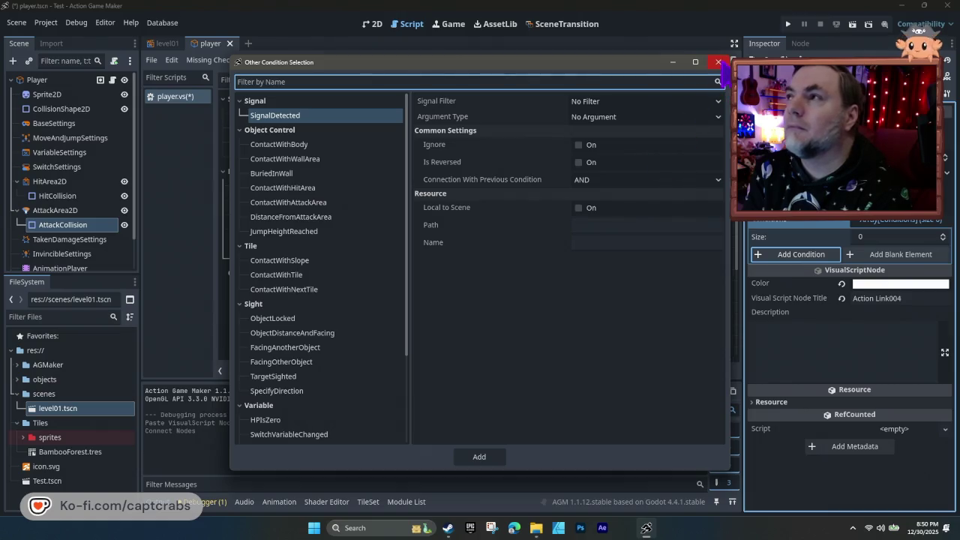
click(719, 62)
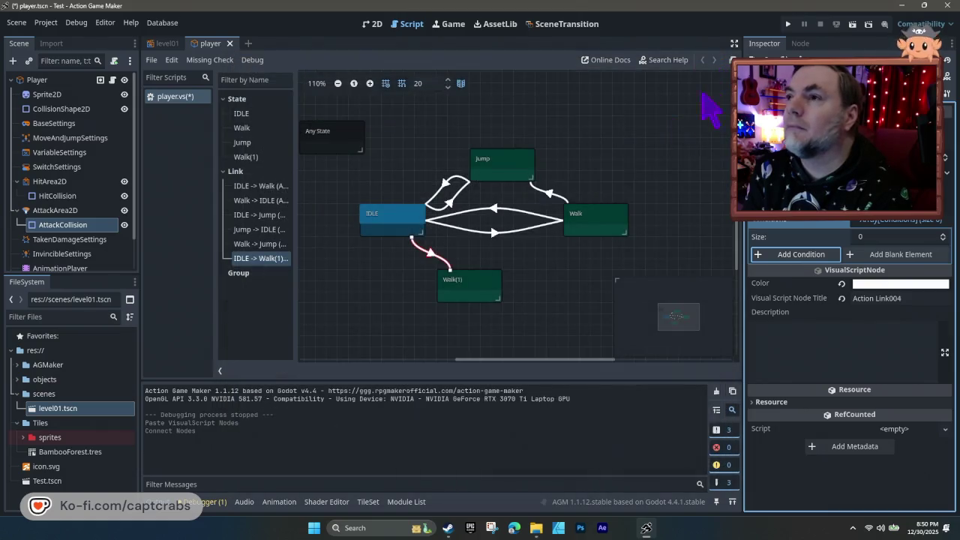
click(502, 233)
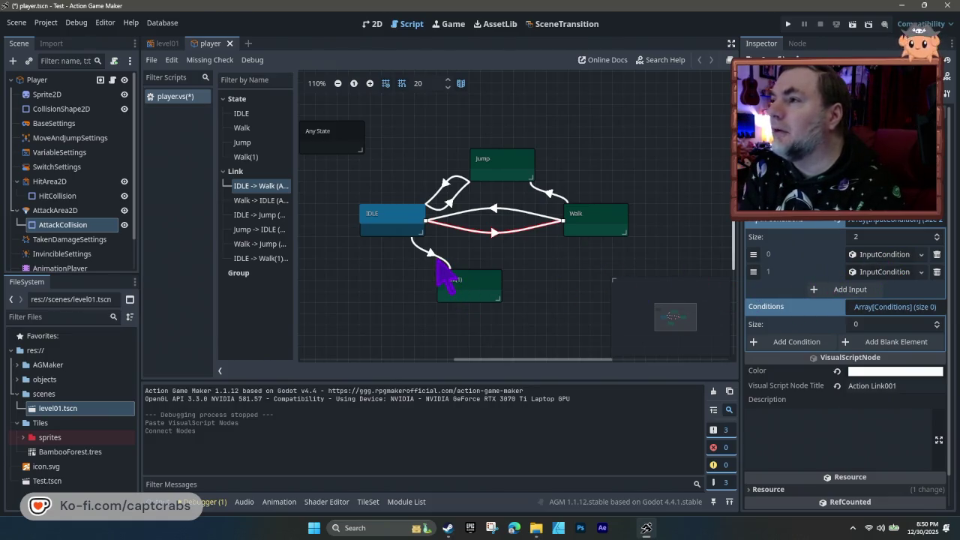
click(435, 259)
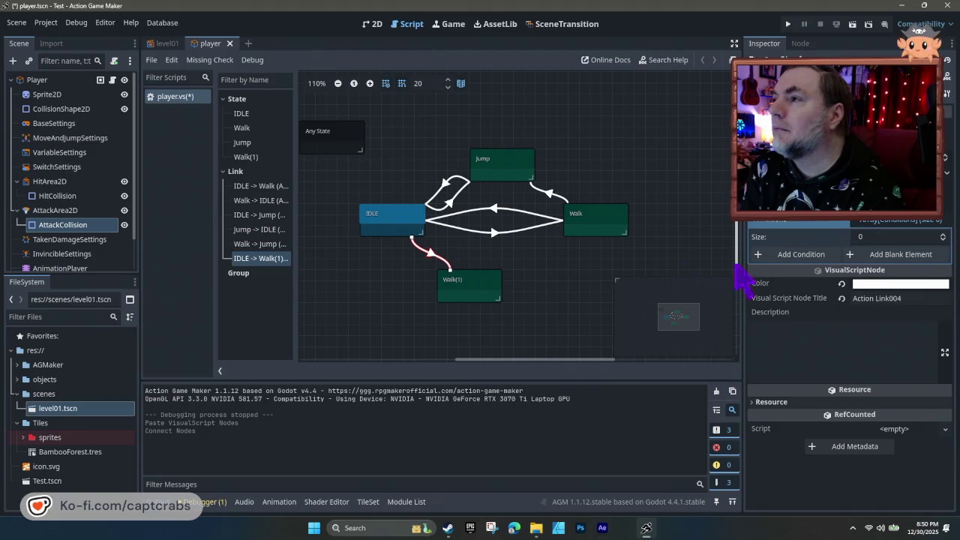
click(802, 256)
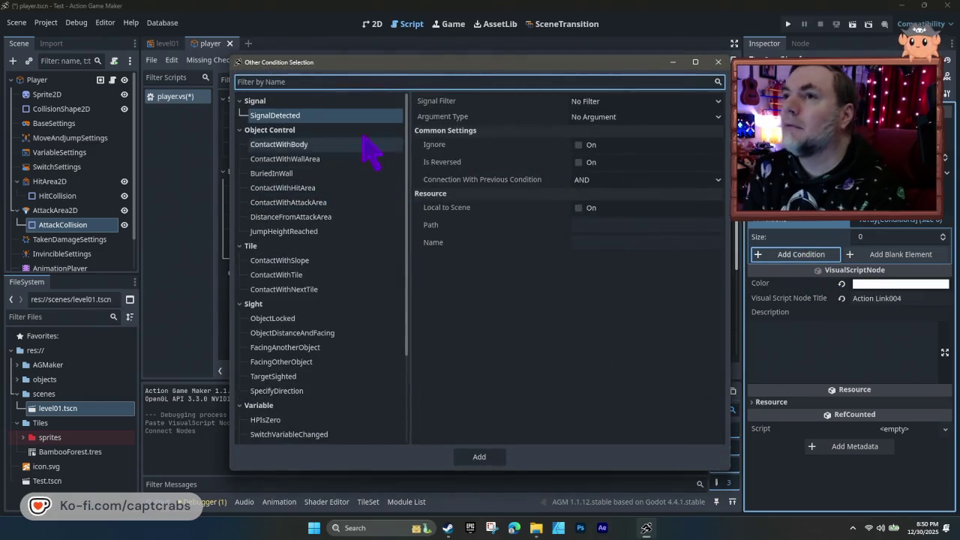
text(inp)
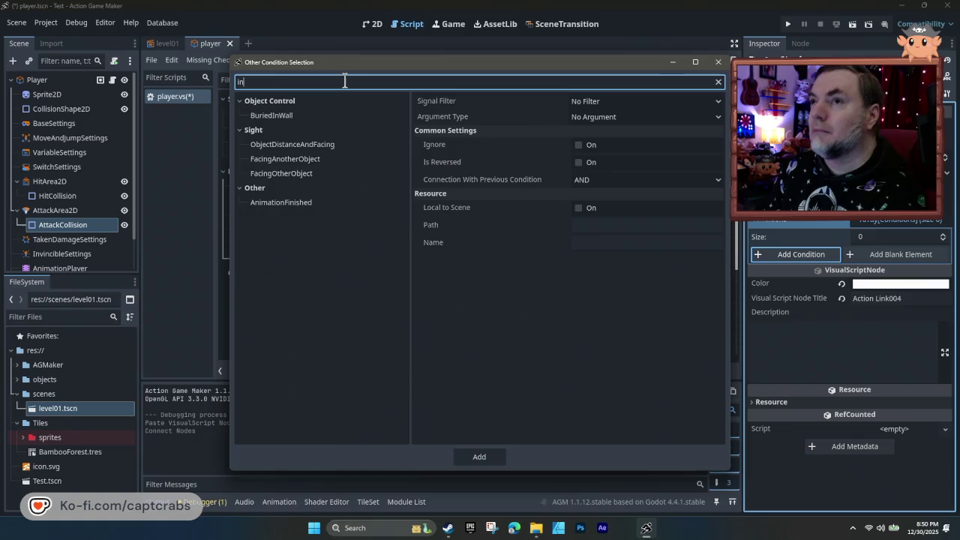
key(BackSpace)
key(BackSpace)
key(BackSpace)
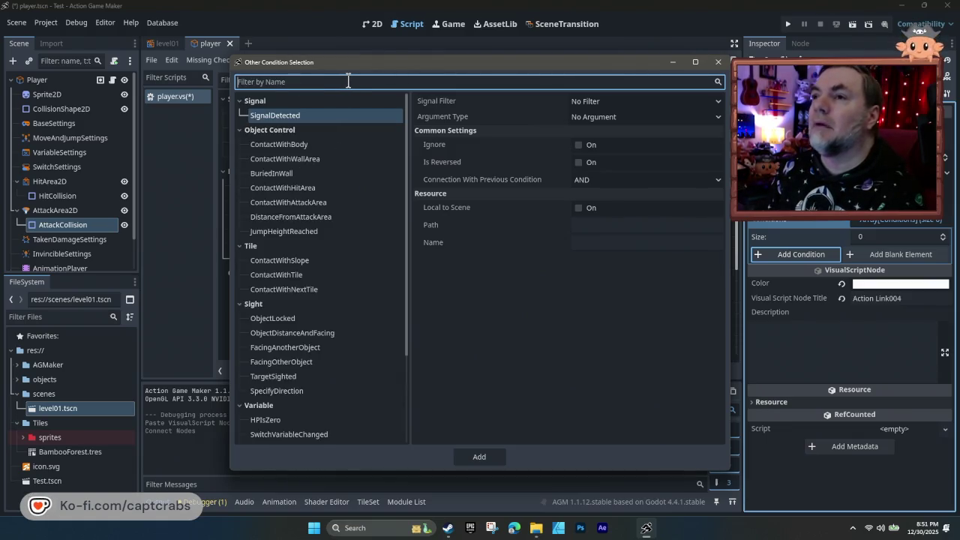
text(in)
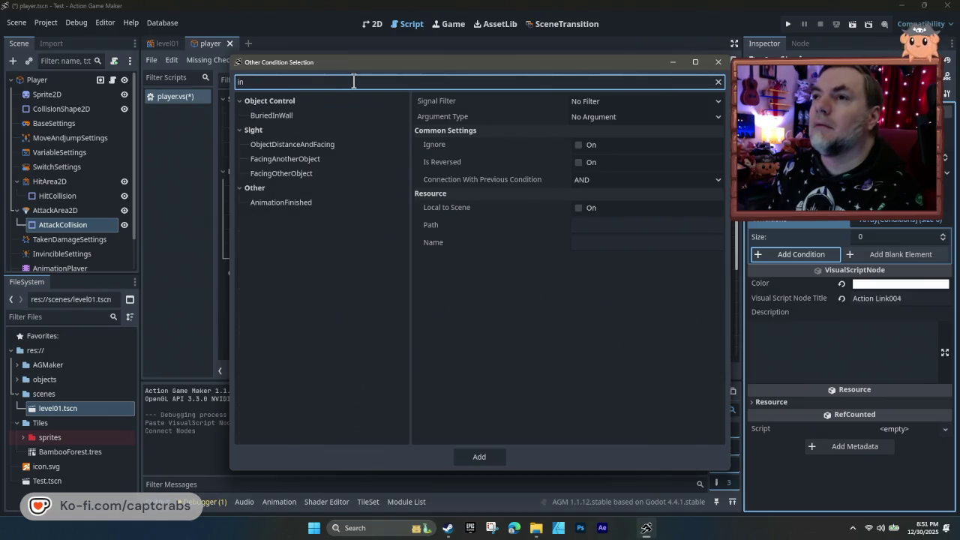
click(718, 63)
click(431, 252)
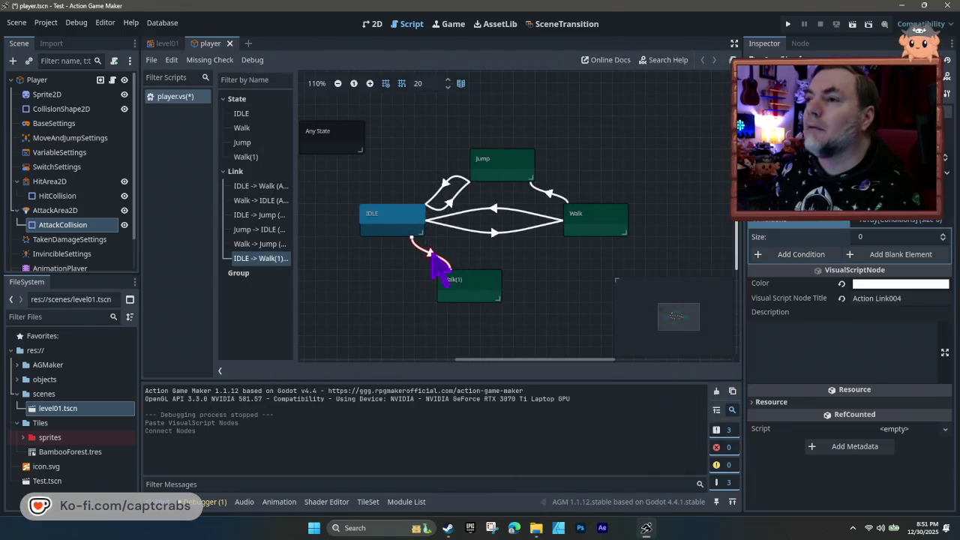
- Add a blank condition to the IDLE-to-Walk(1) link and browse condition options, searching 'pu' without adding any
click(863, 255)
click(804, 256)
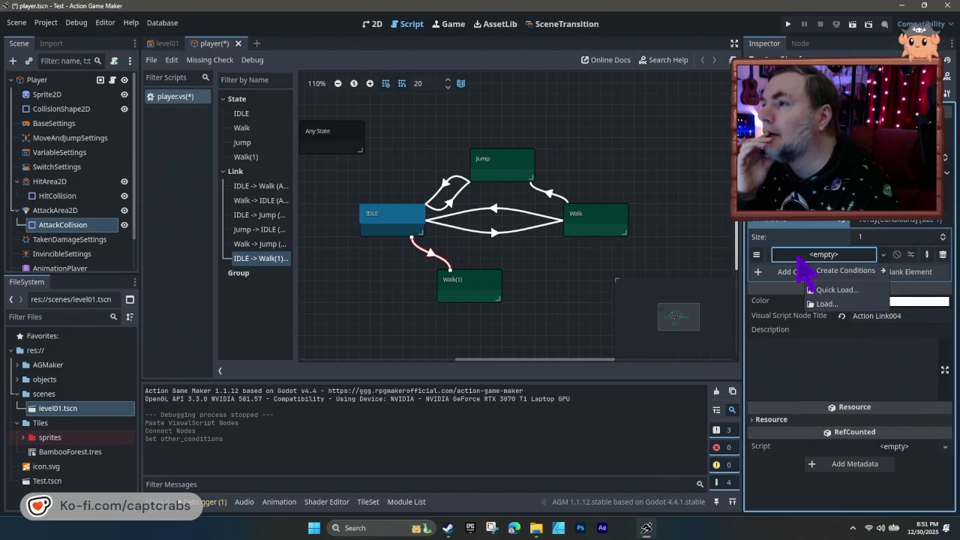
mouse_move(834, 270)
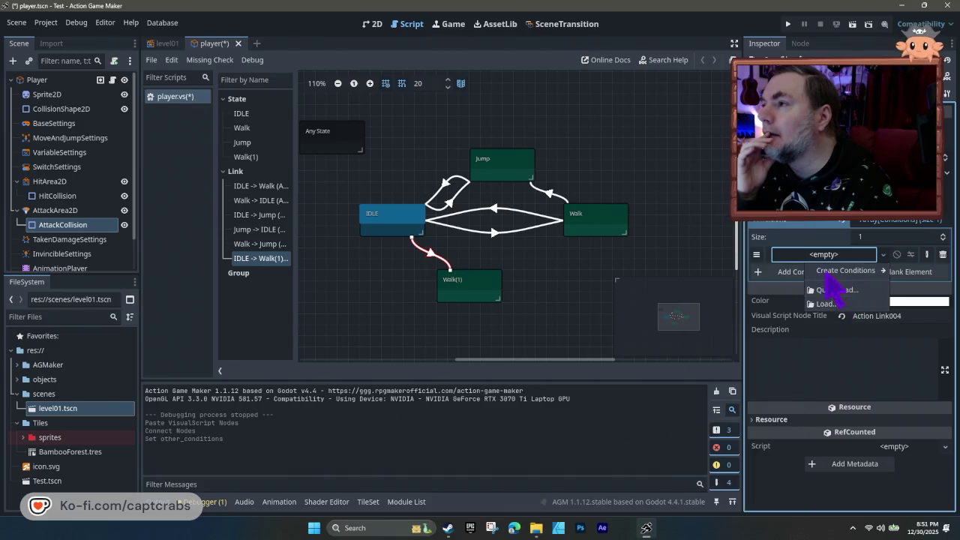
click(786, 262)
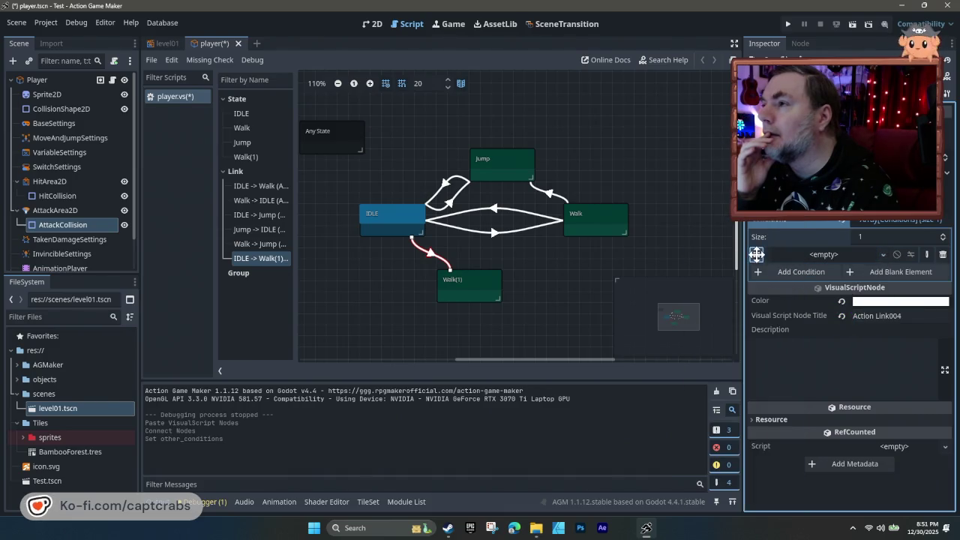
click(817, 255)
click(795, 267)
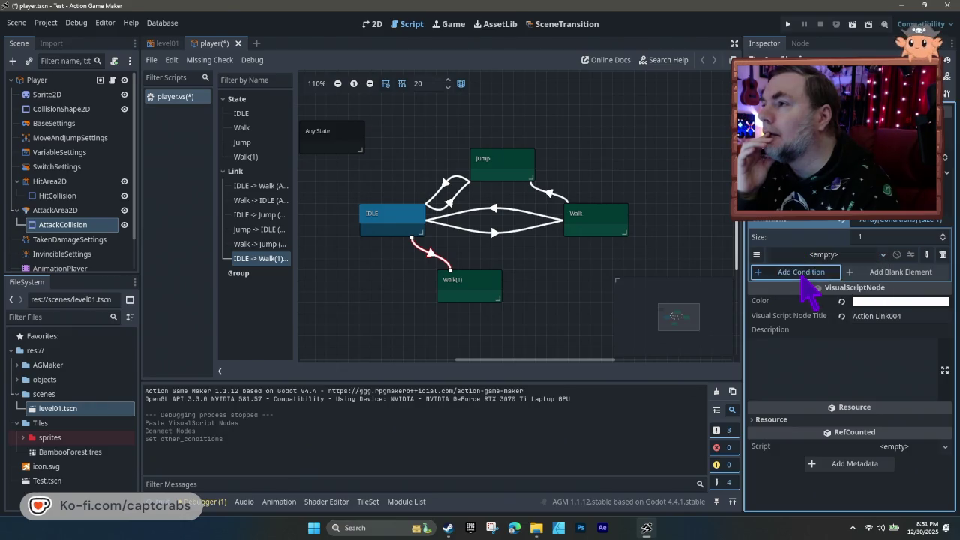
click(801, 273)
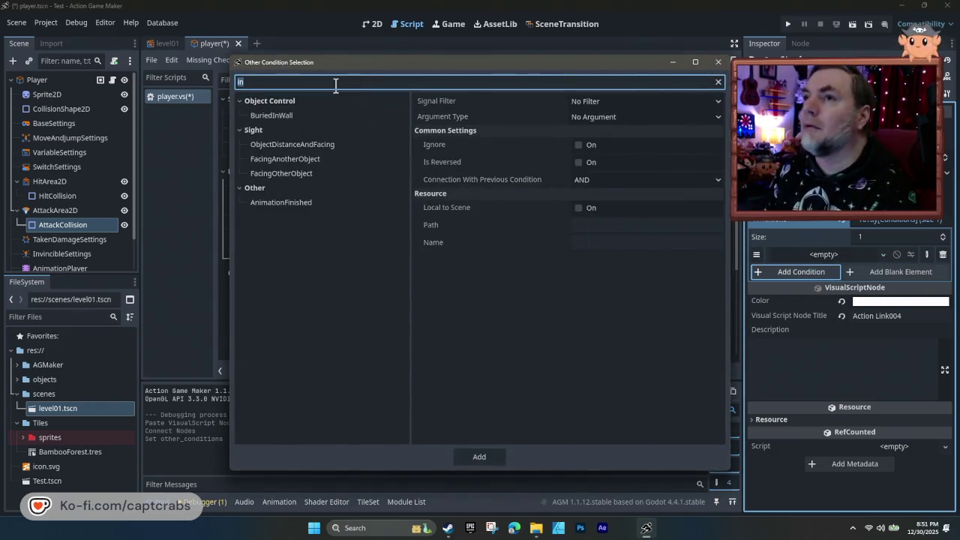
text(pu)
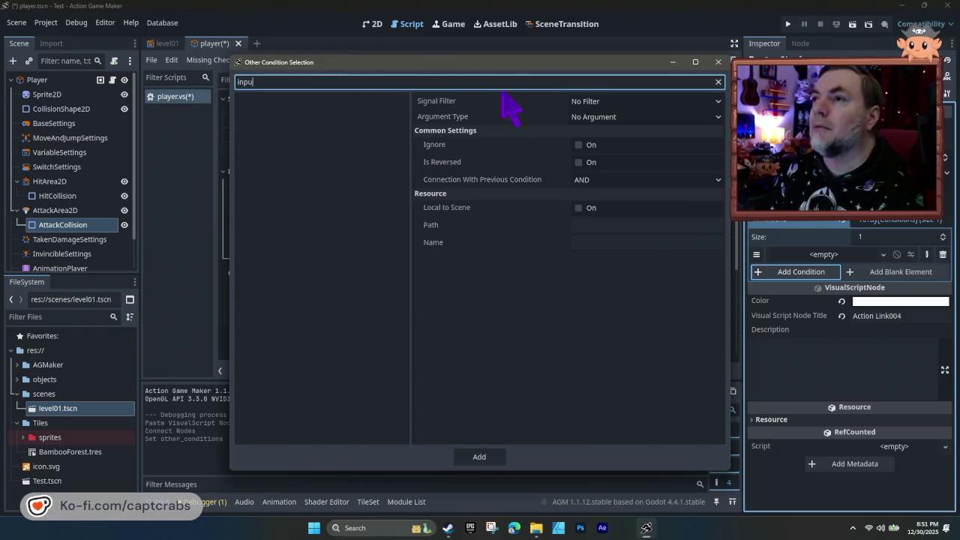
click(720, 62)
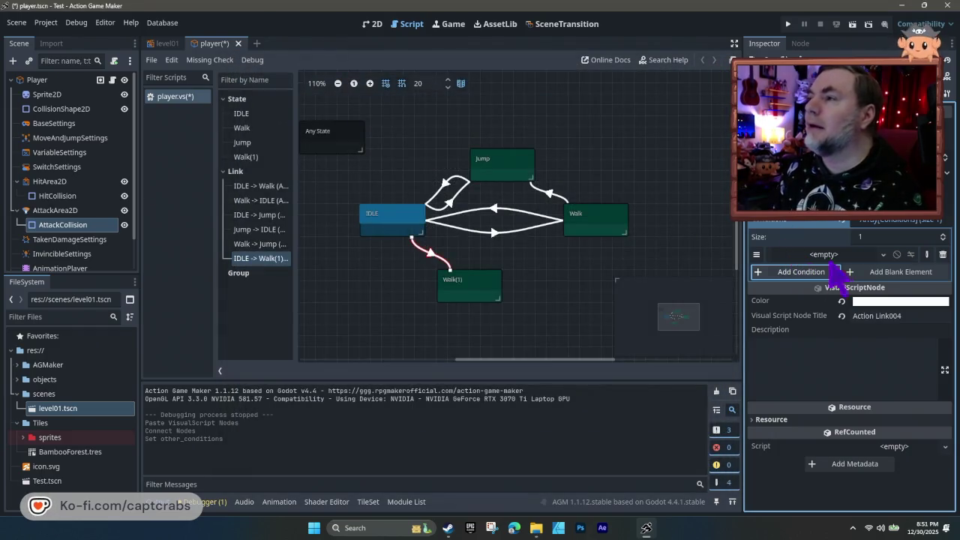
- Compare with IDLE-to-Walk's conditions, return to IDLE-to-Walk(1), and paste an AttackCollision copy
click(498, 234)
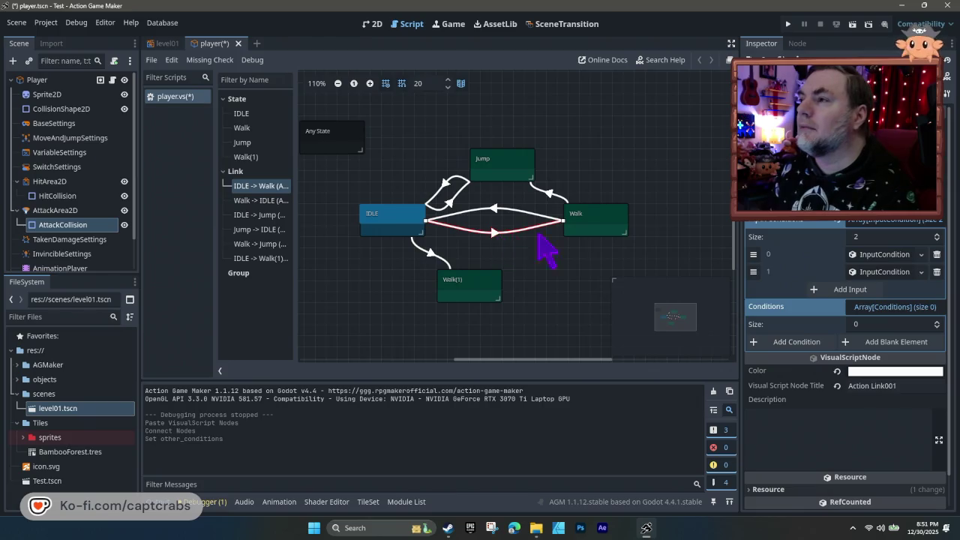
click(904, 271)
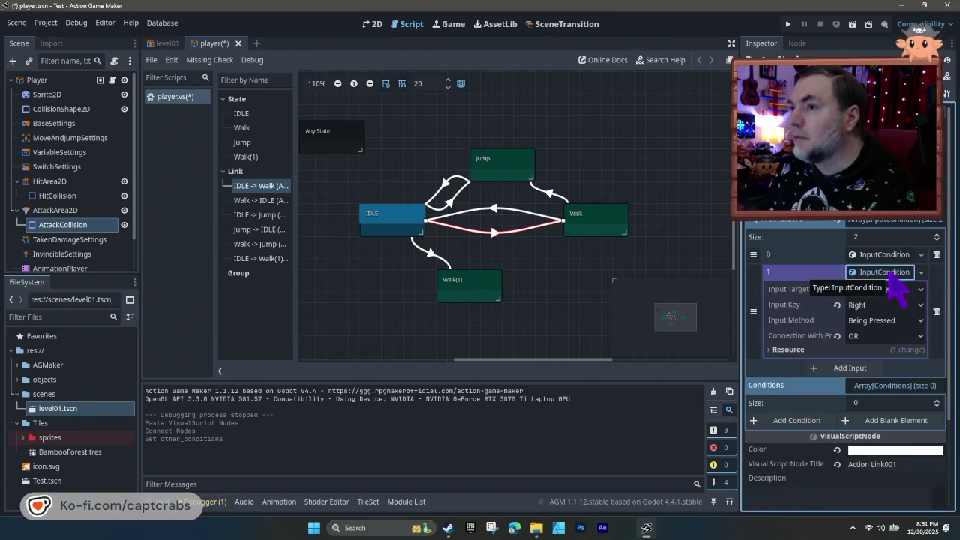
click(434, 254)
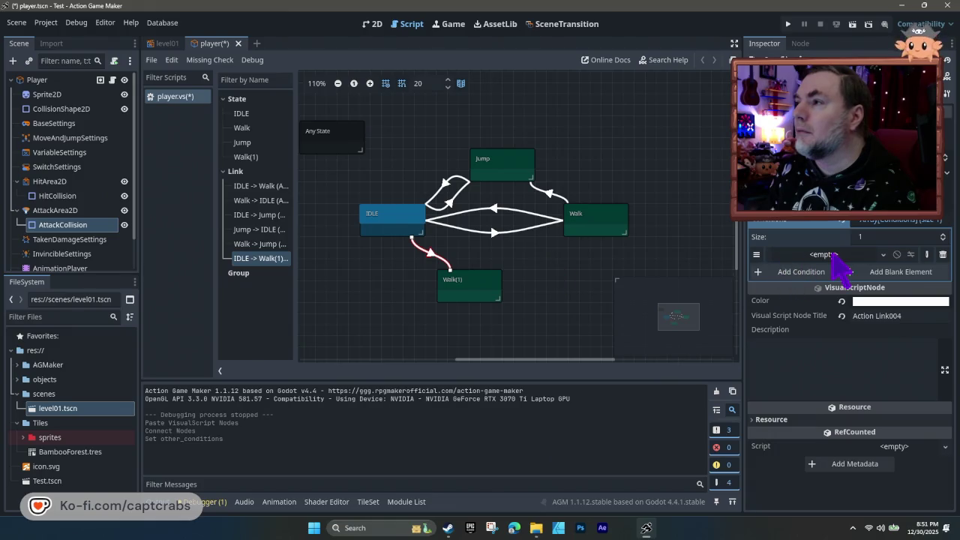
click(832, 254)
click(841, 275)
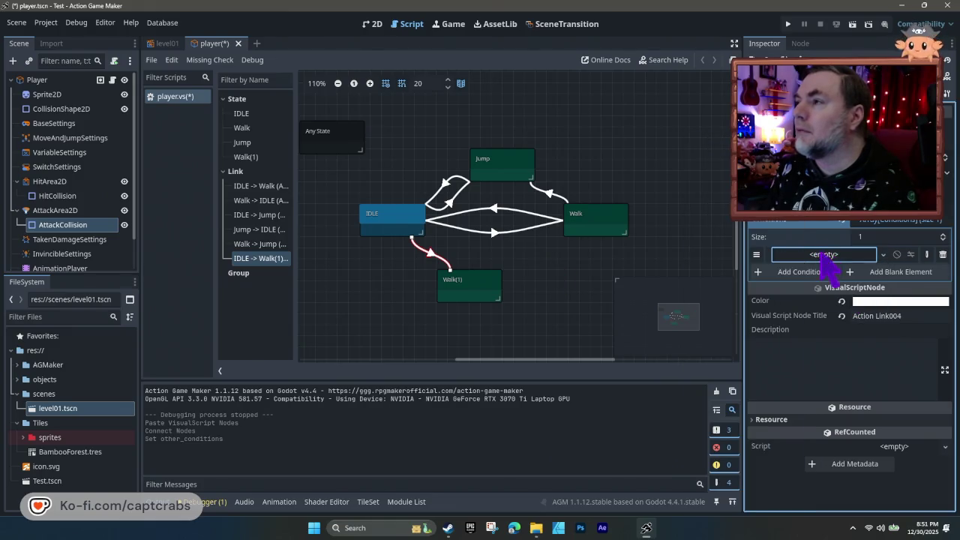
key(ctrl+v)
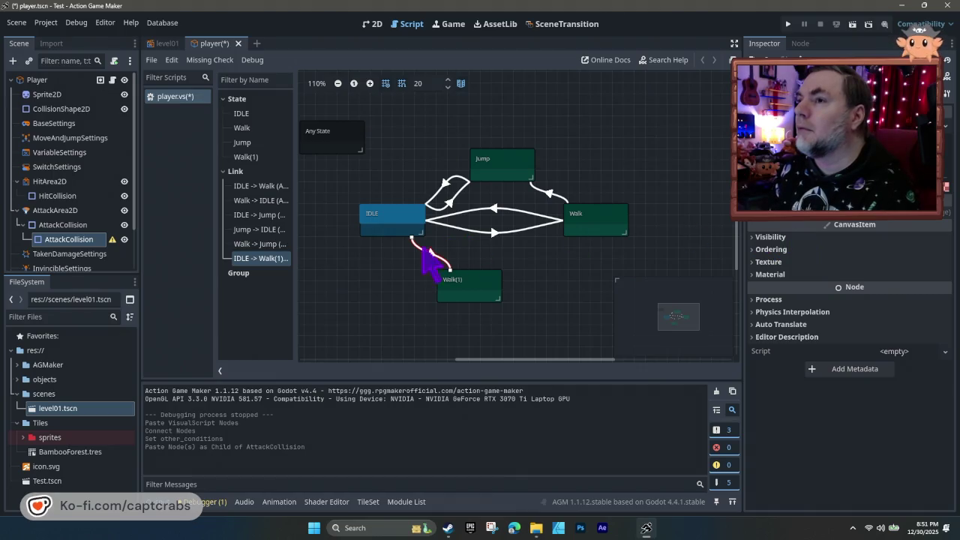
click(433, 253)
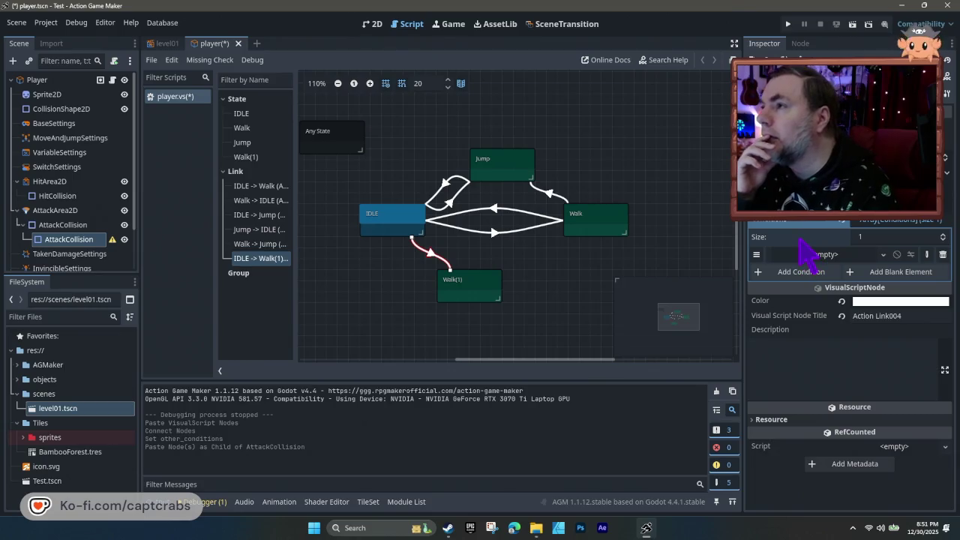
- Enable input checks on the IDLE-to-Walk(1) link and create a new InputCondition for input 0
click(861, 220)
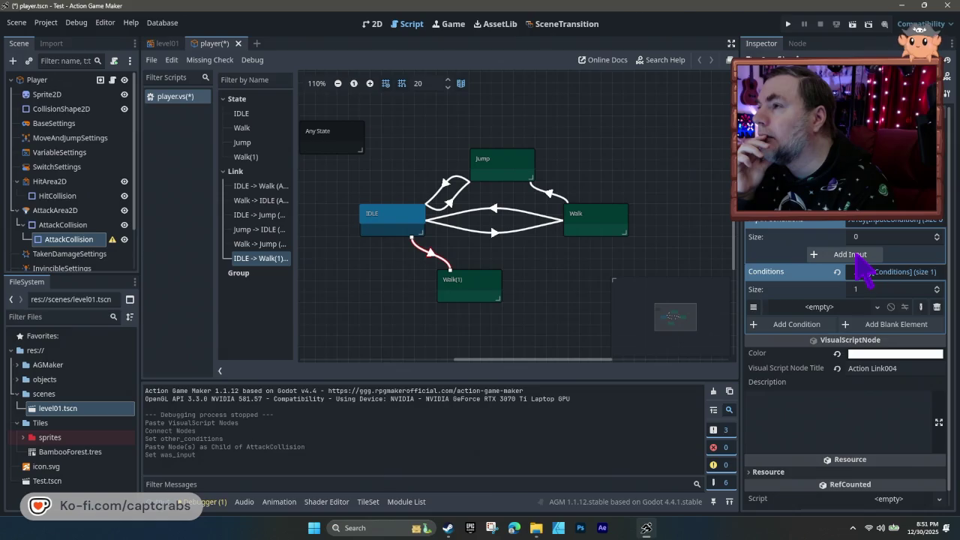
click(858, 255)
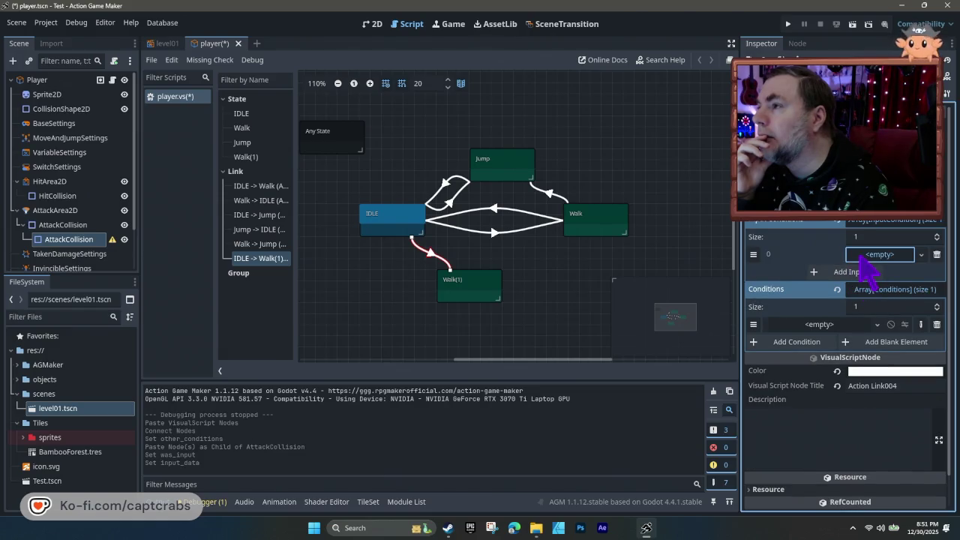
click(862, 255)
click(799, 273)
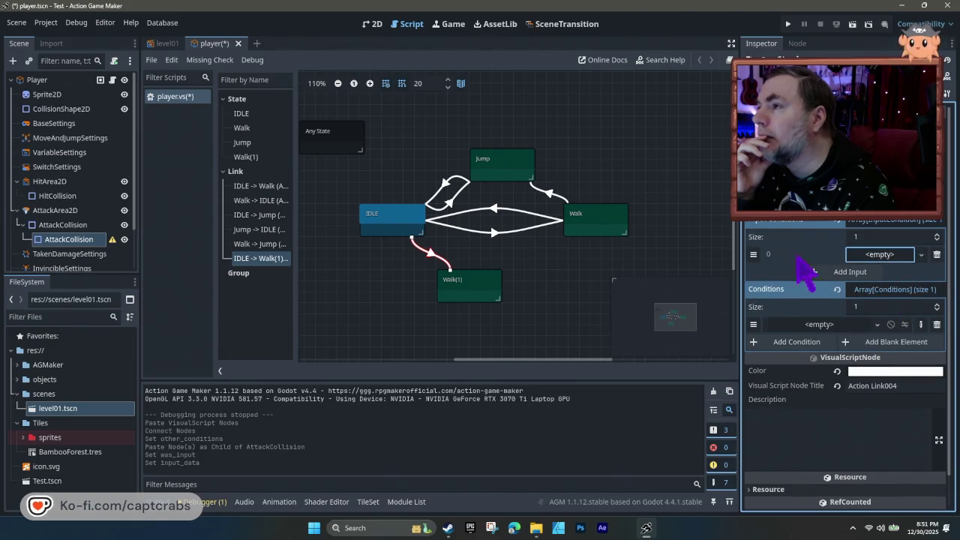
click(840, 276)
click(919, 254)
click(921, 255)
click(921, 255)
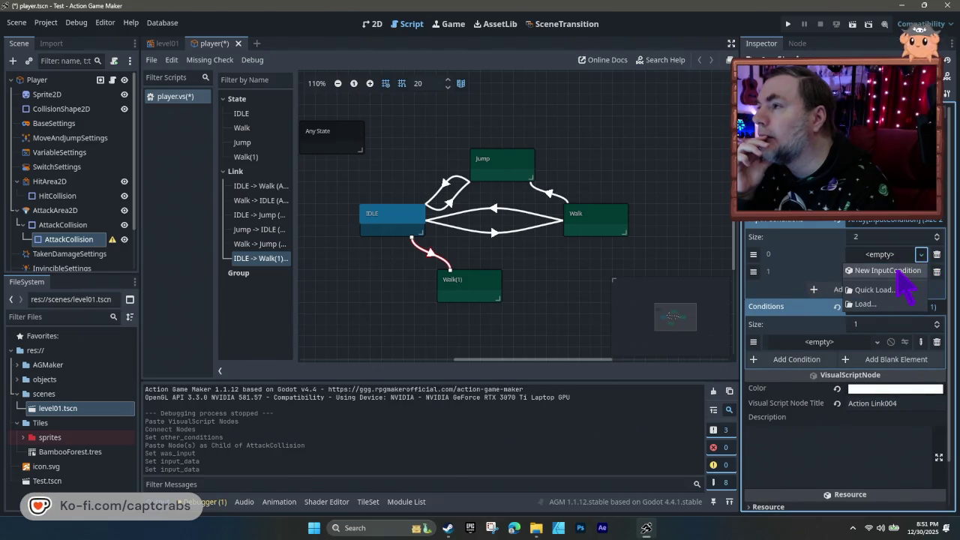
click(896, 271)
- Keep the condition's key as Jump with Being Pressed, then save the player scene
click(883, 254)
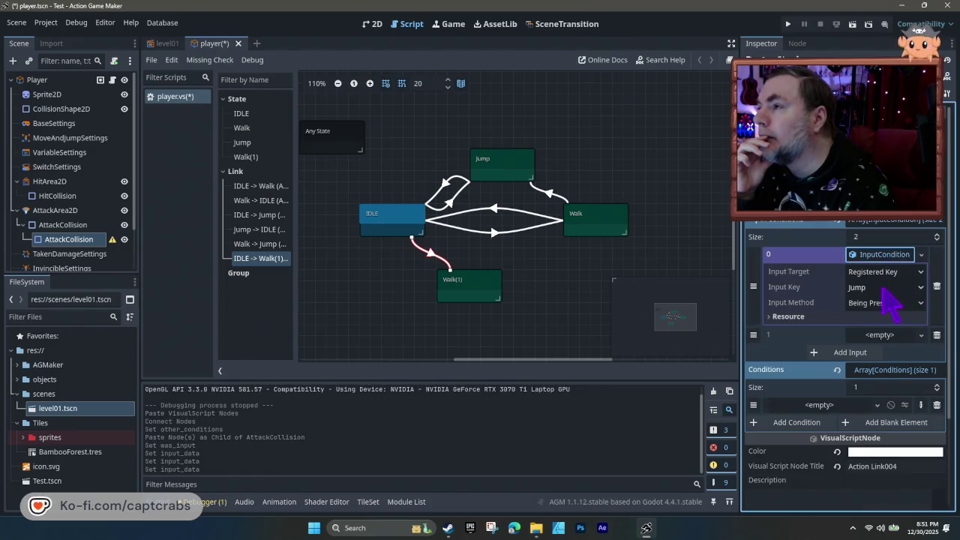
click(884, 288)
click(883, 290)
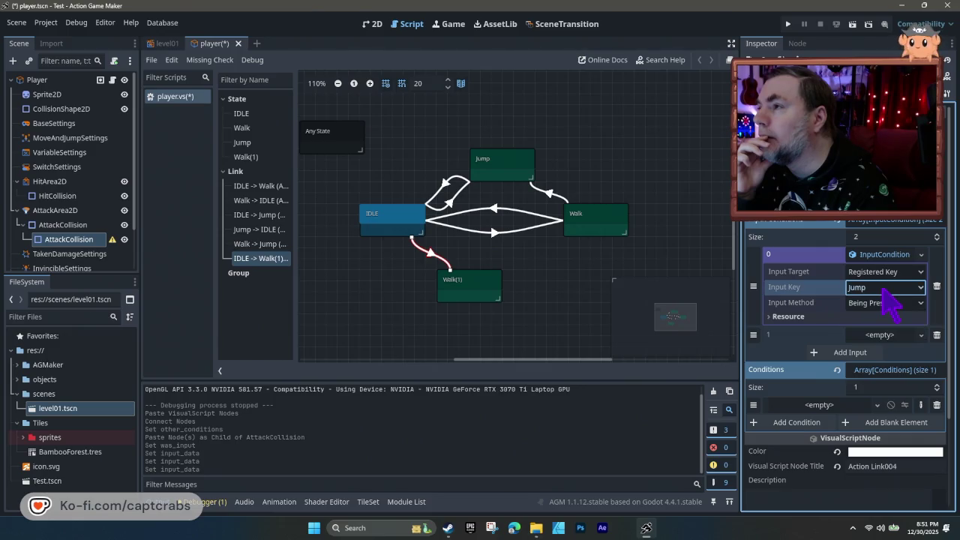
click(894, 291)
click(891, 299)
click(892, 303)
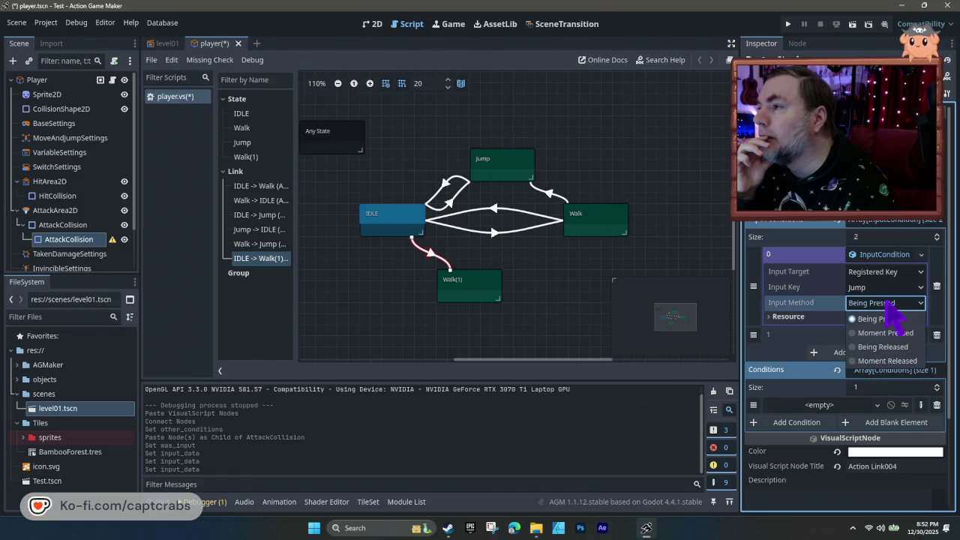
click(886, 303)
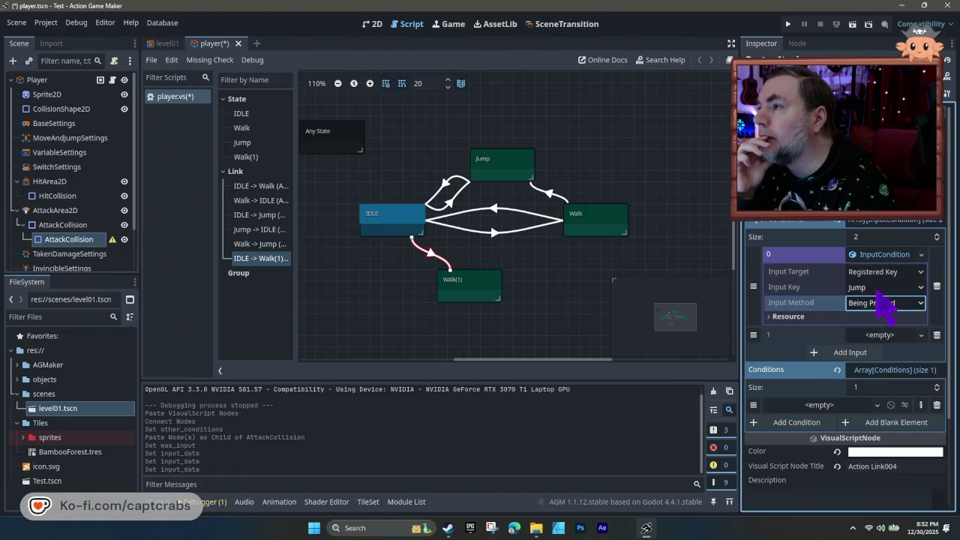
click(876, 291)
click(879, 290)
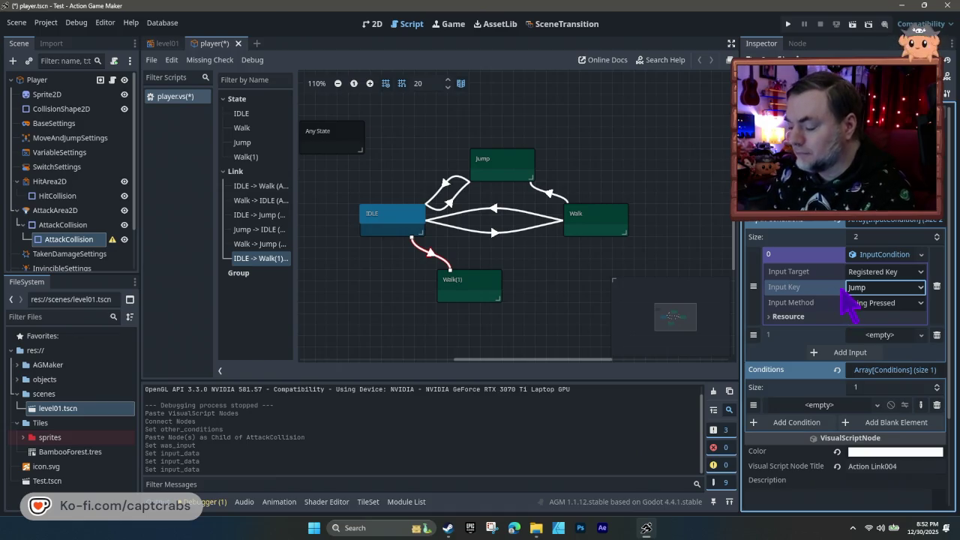
key(ctrl+s)
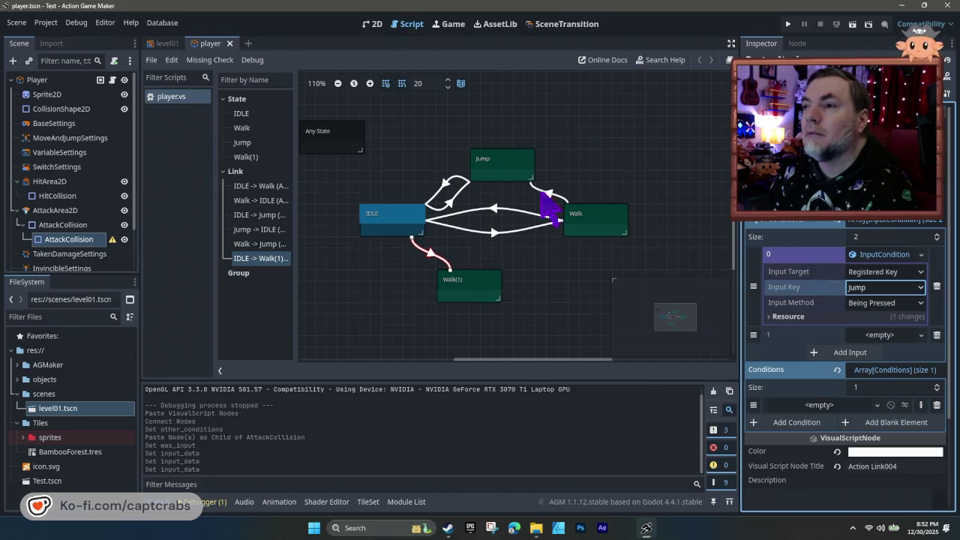
- Copy the Walk-to-IDLE link and paste it as a new link from Walk(1) to IDLE
click(494, 211)
right_click(499, 221)
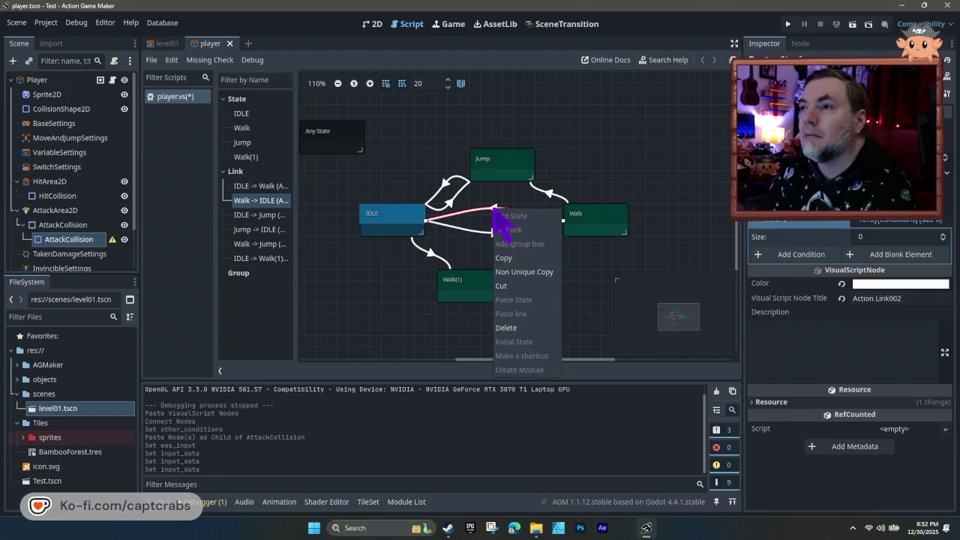
click(506, 274)
click(484, 300)
right_click(474, 285)
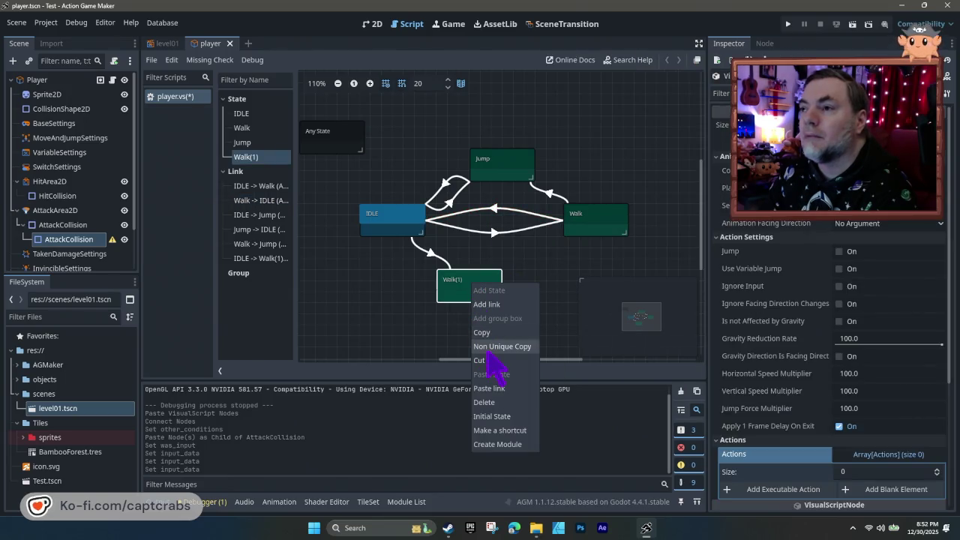
click(486, 388)
click(418, 231)
- Move Walk(1) just below IDLE and check the links between the two states
mouse_move(462, 295)
mouse_down()
mouse_move(386, 292)
mouse_move(382, 280)
mouse_up()
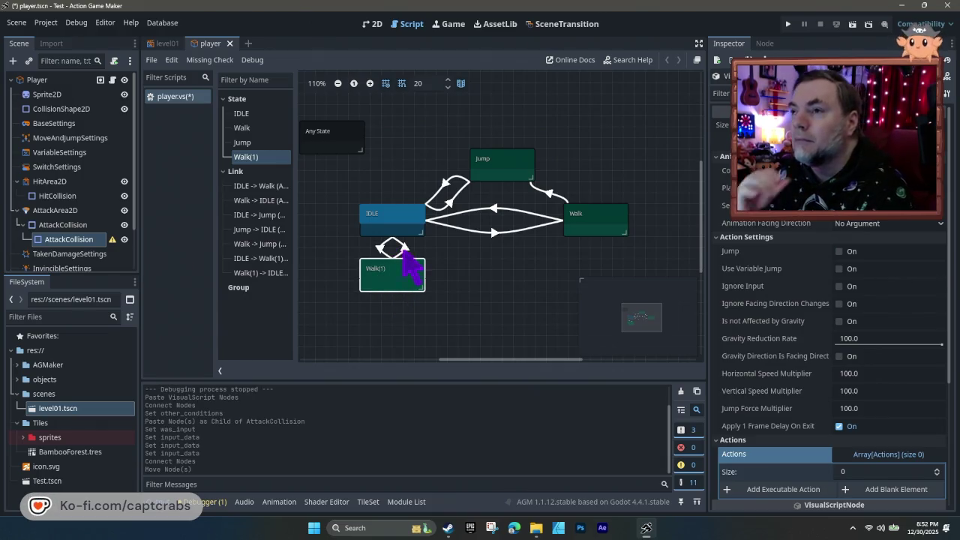
click(403, 250)
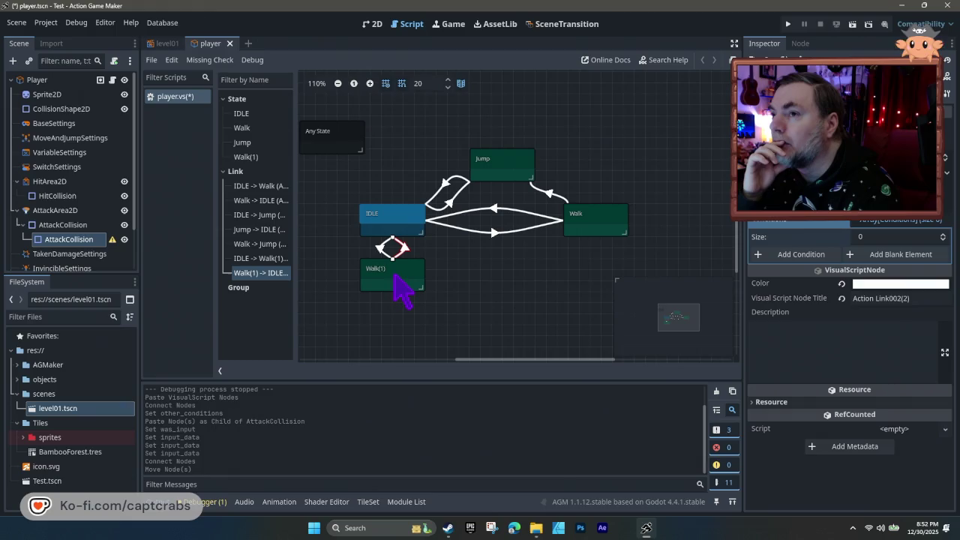
click(379, 249)
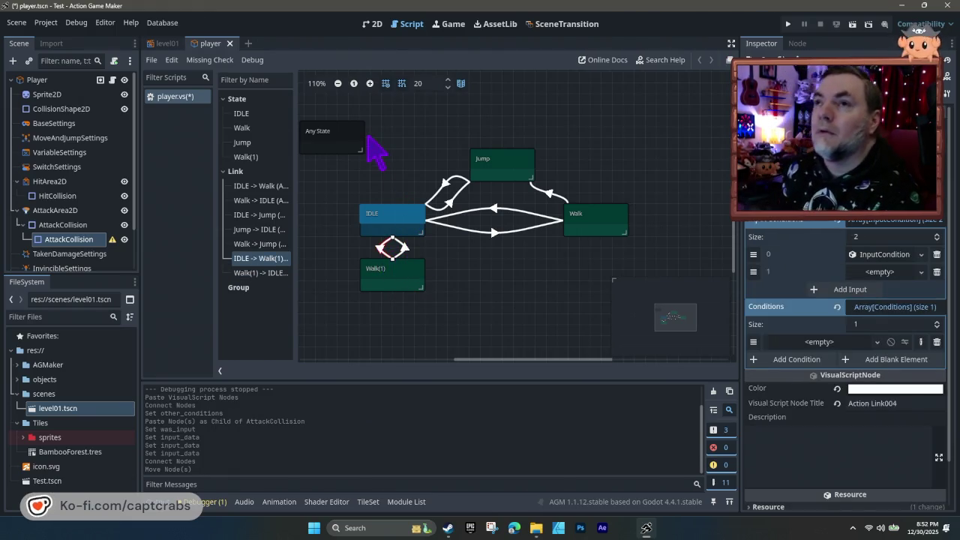
click(105, 23)
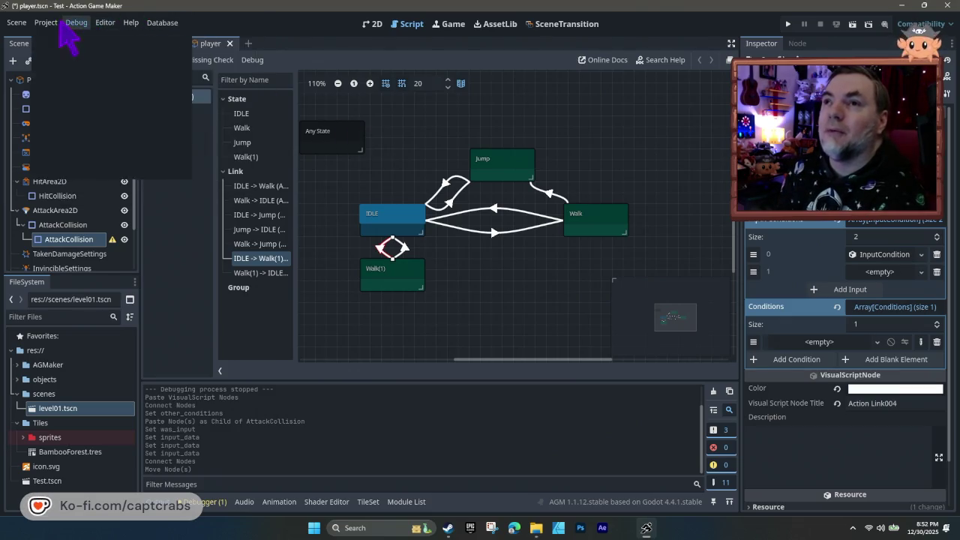
- Search the menu bar and open Project > Project Settings
click(75, 22)
click(45, 24)
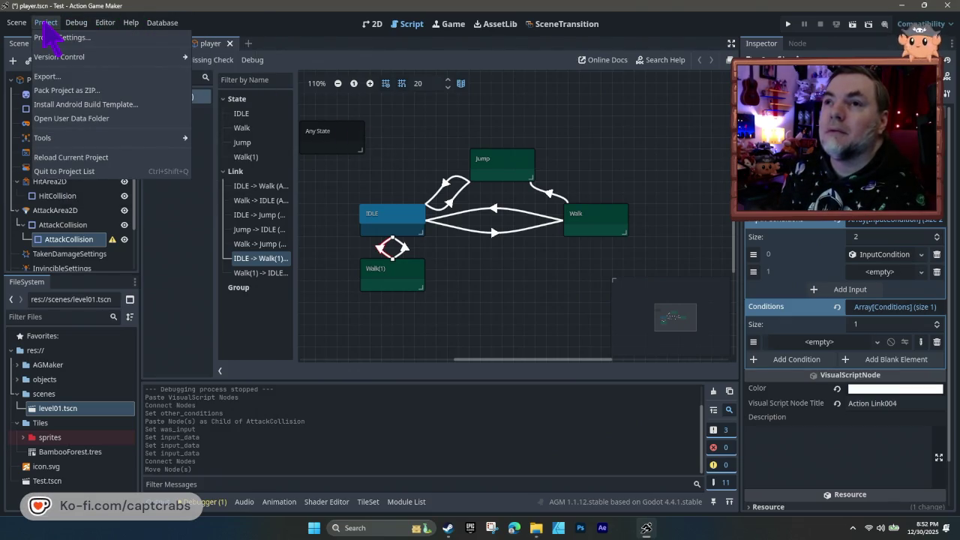
click(129, 23)
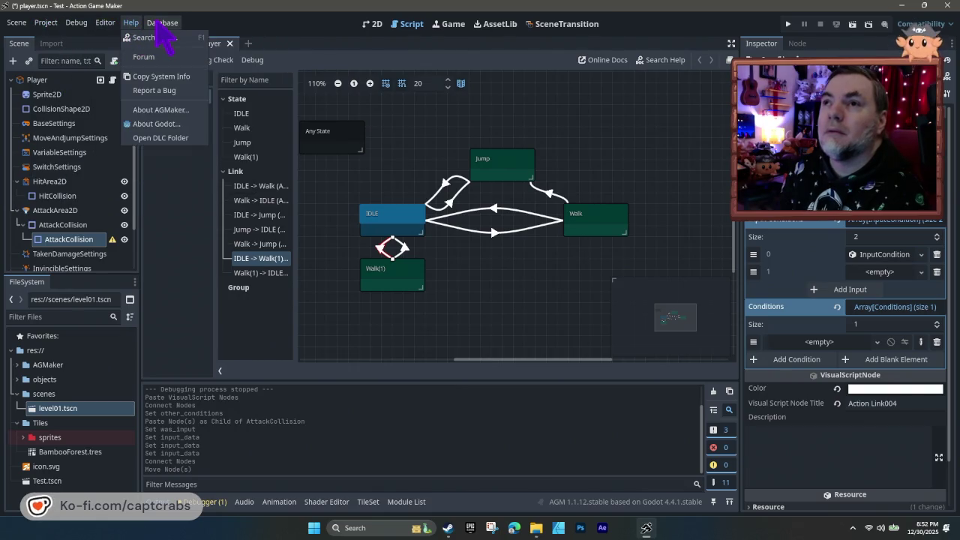
click(162, 24)
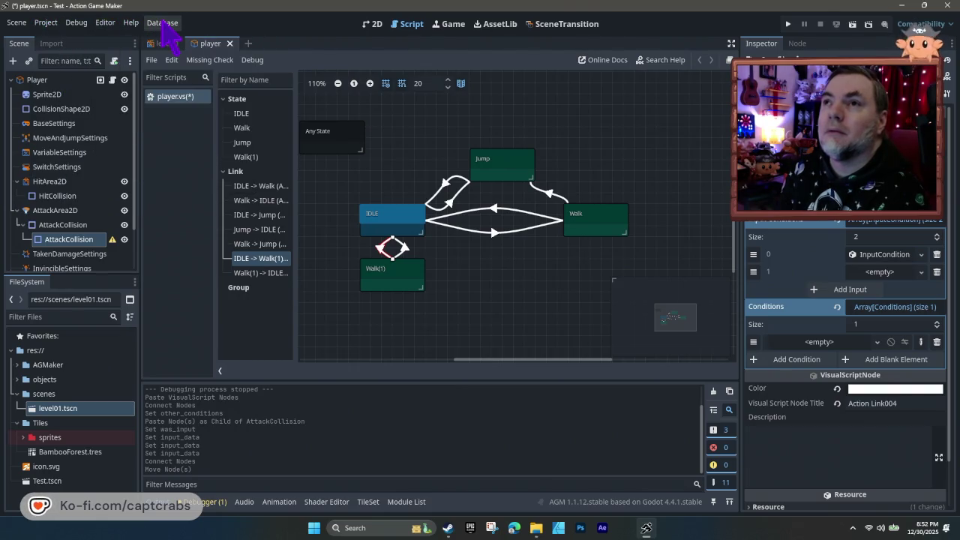
click(107, 25)
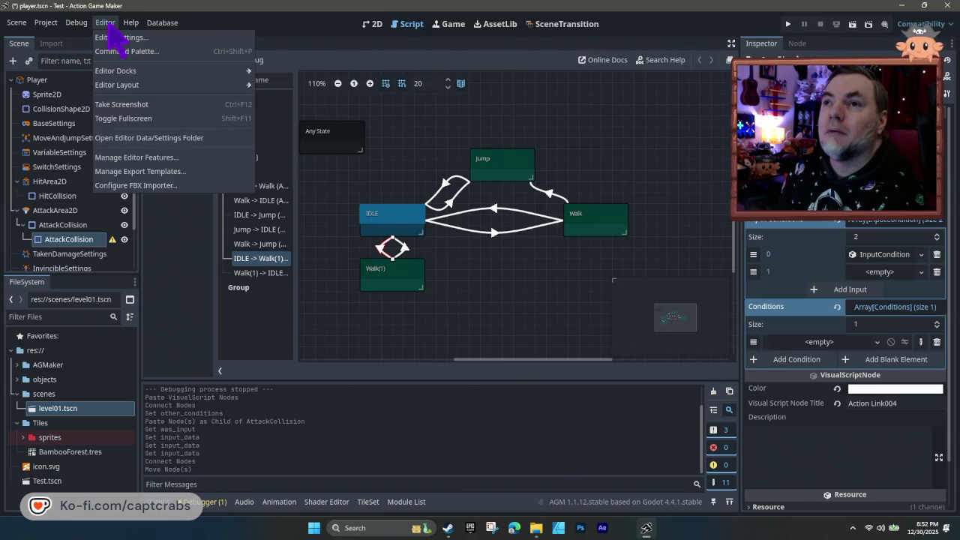
mouse_move(45, 30)
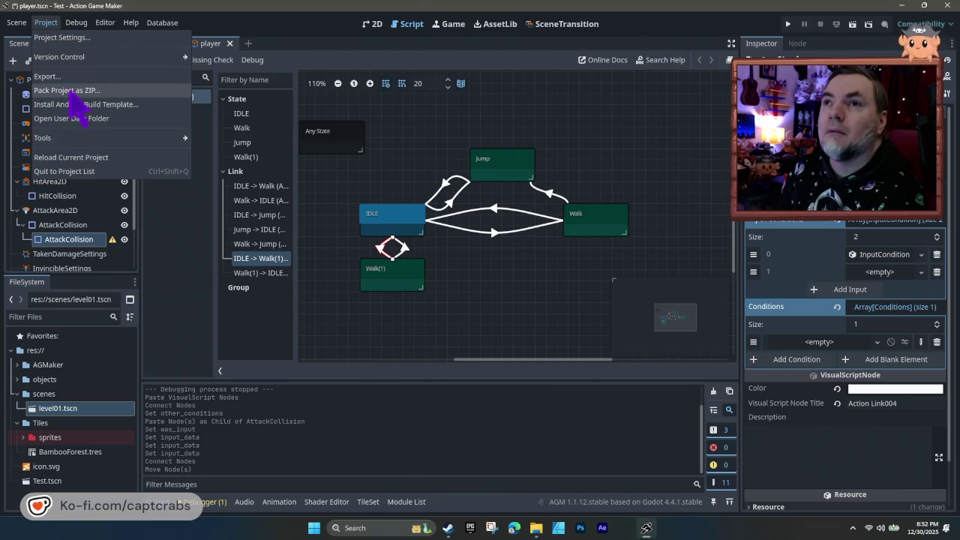
click(68, 37)
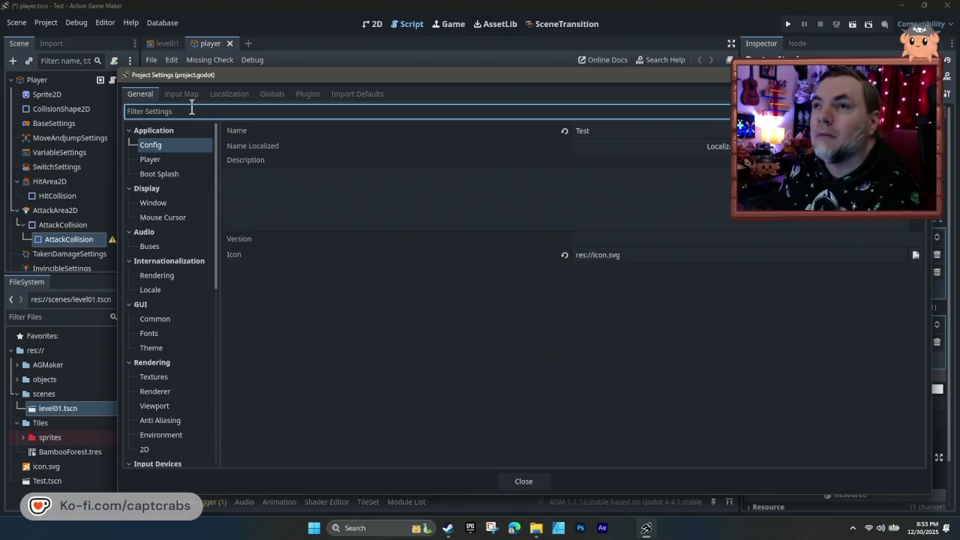
- Add a new Duck action in the Input Map
click(183, 95)
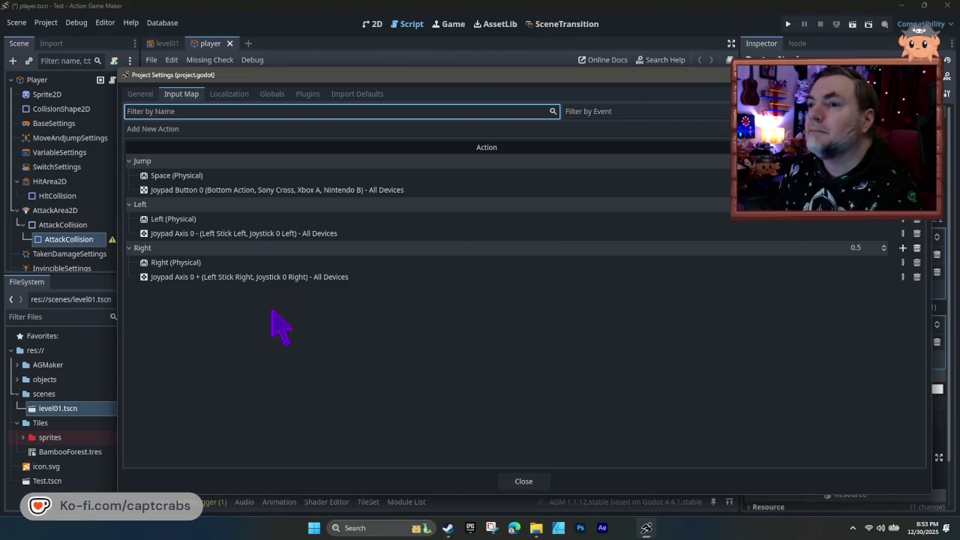
click(518, 129)
text(Duck)
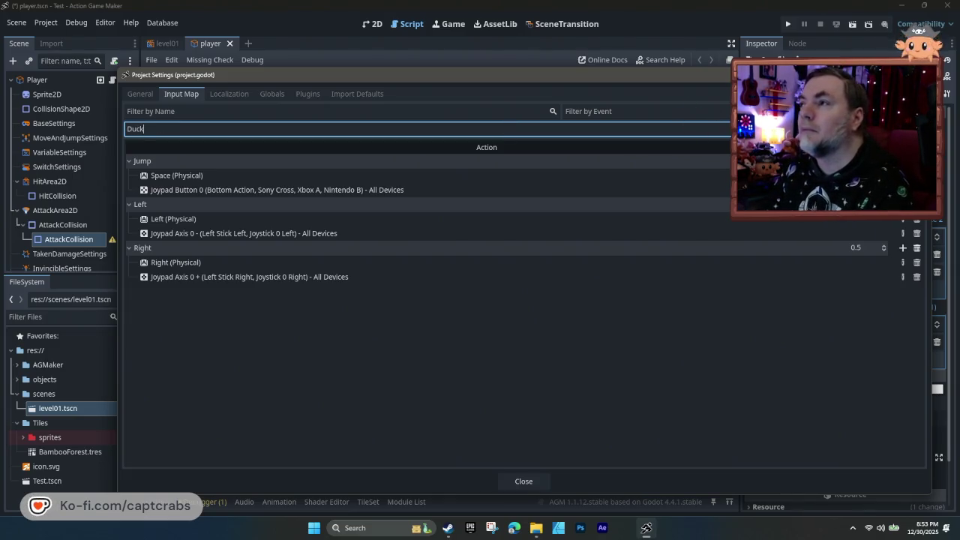
key(Return)
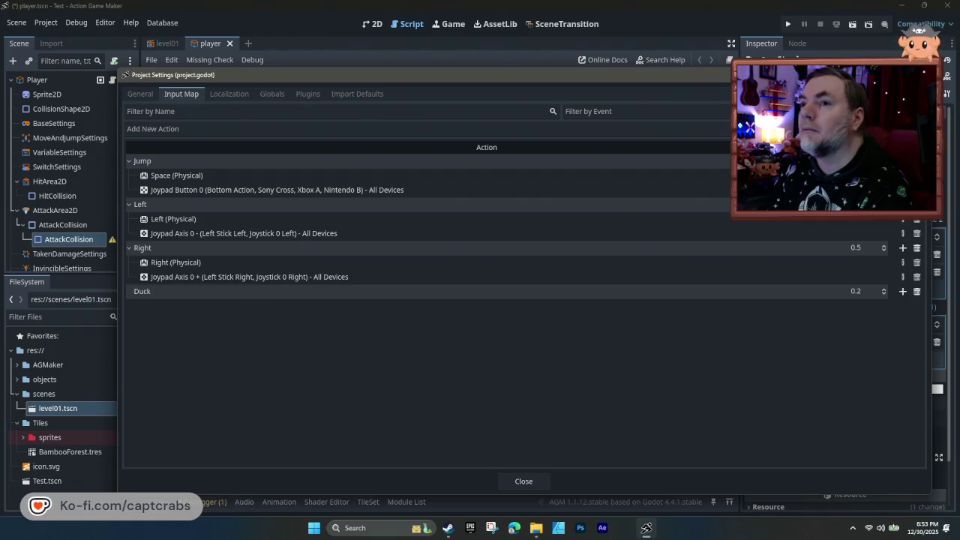
- Assign the physical Down arrow key as the Duck action's input event
click(902, 291)
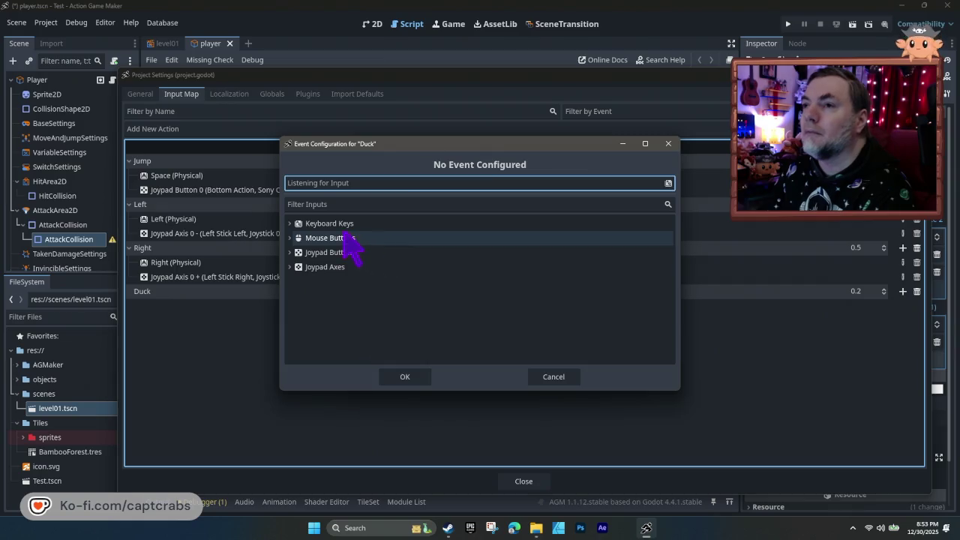
click(292, 225)
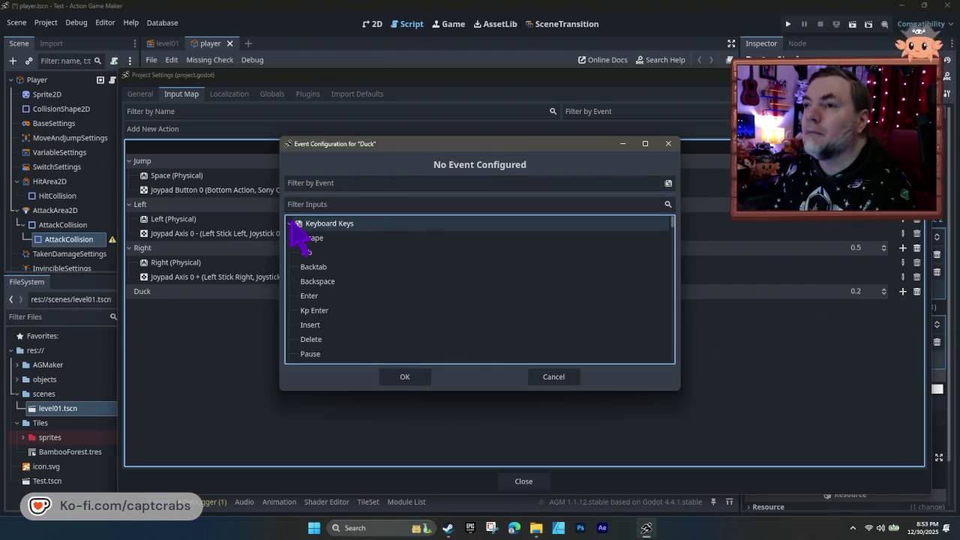
scroll(399, 308, down, 2)
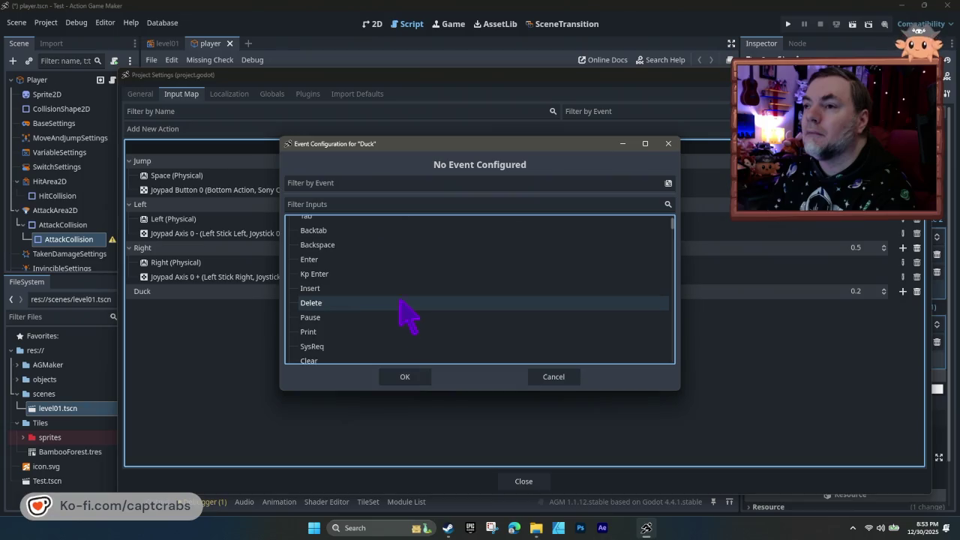
scroll(400, 307, down, 5)
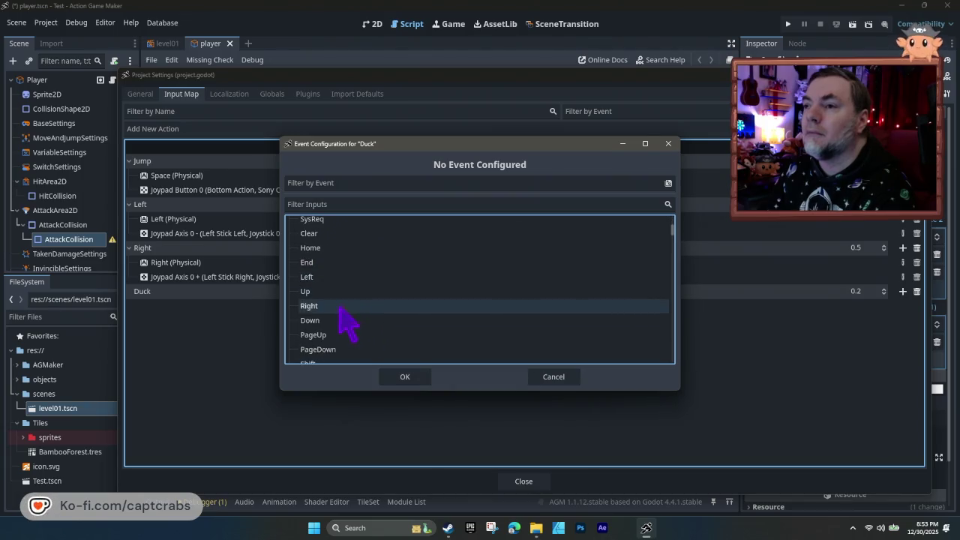
click(345, 323)
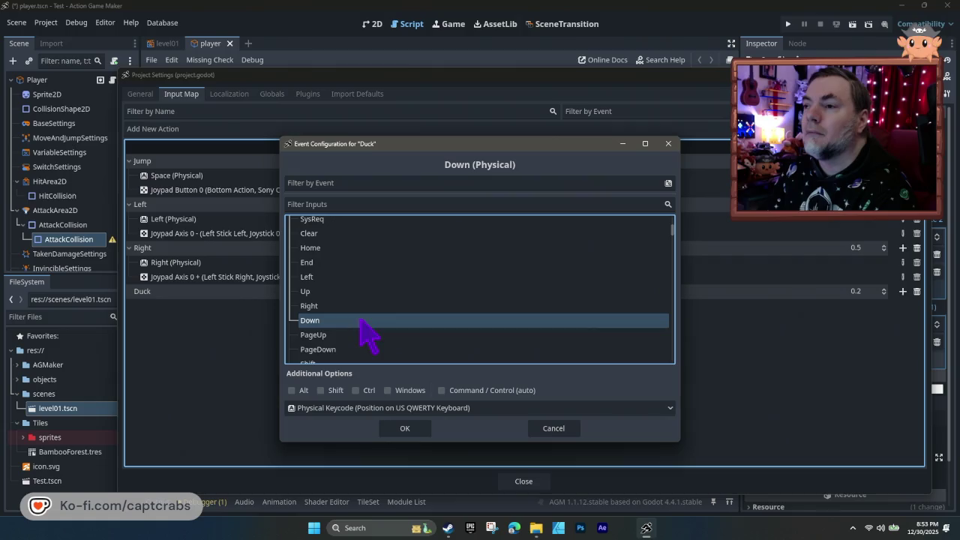
click(406, 434)
click(406, 432)
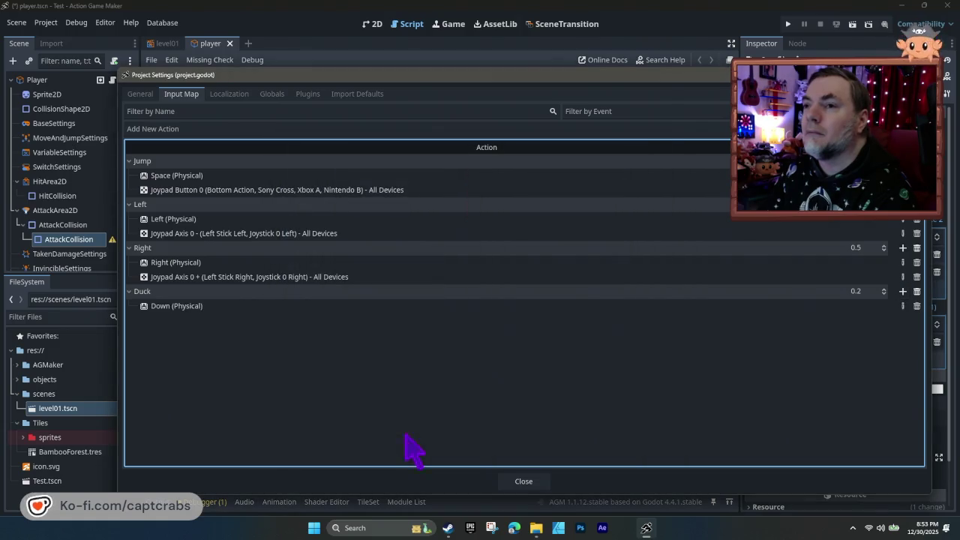
- Add Joypad Axis 1 + (Left Stick Down) as a second Duck binding, then close Project Settings
click(903, 292)
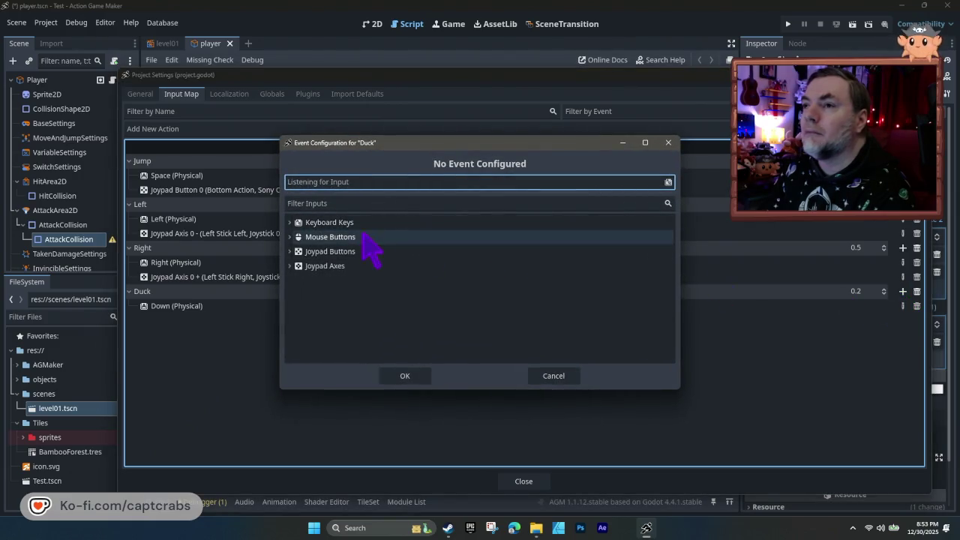
click(358, 258)
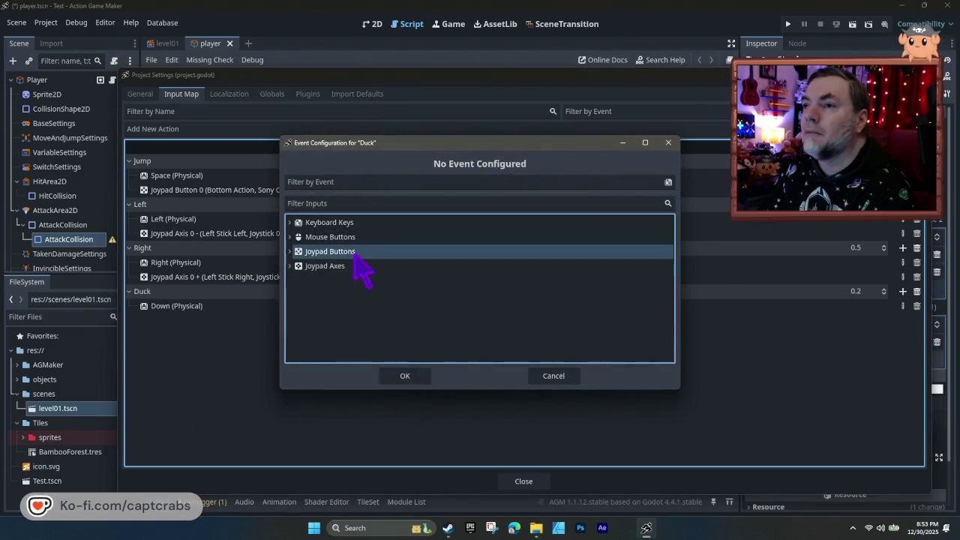
click(290, 266)
scroll(294, 279, down, 3)
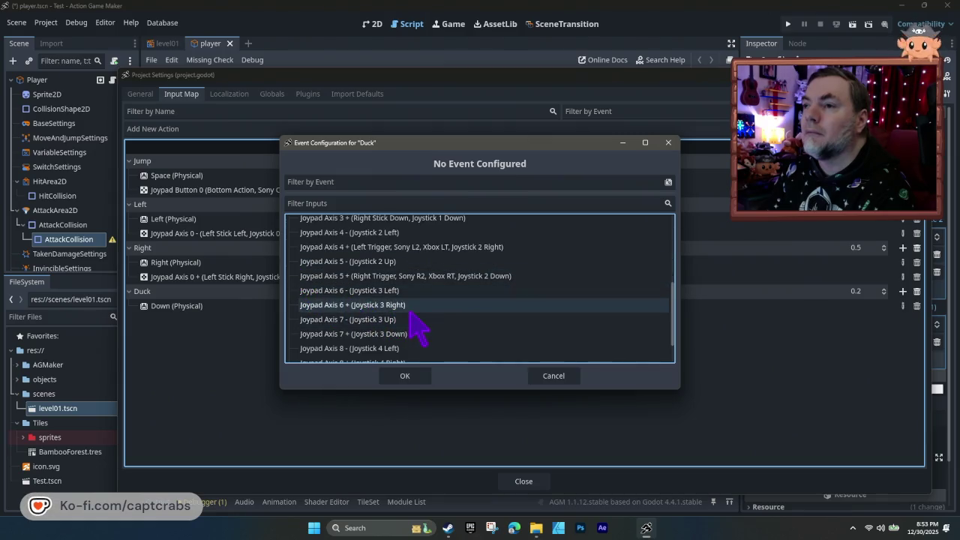
scroll(415, 324, down, 1)
scroll(414, 328, up, 7)
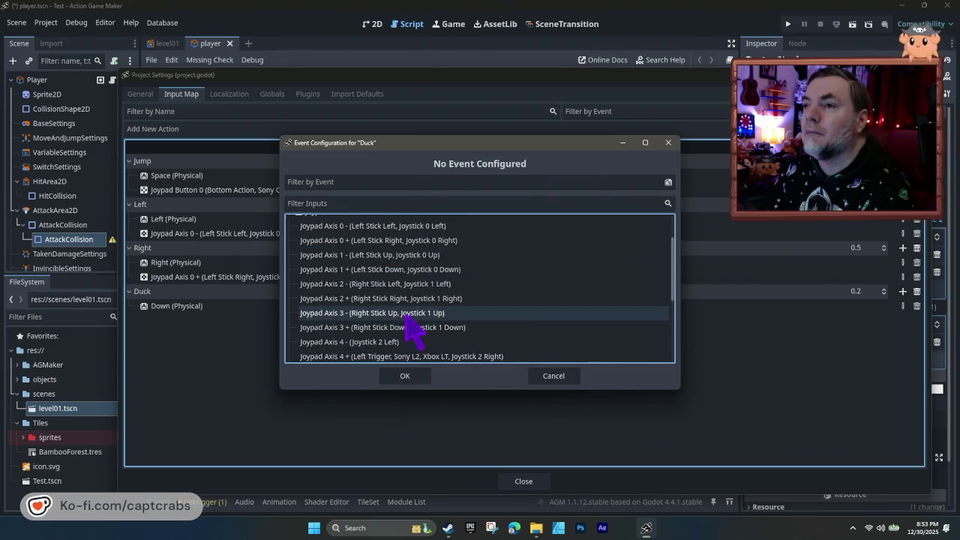
scroll(406, 314, up, 3)
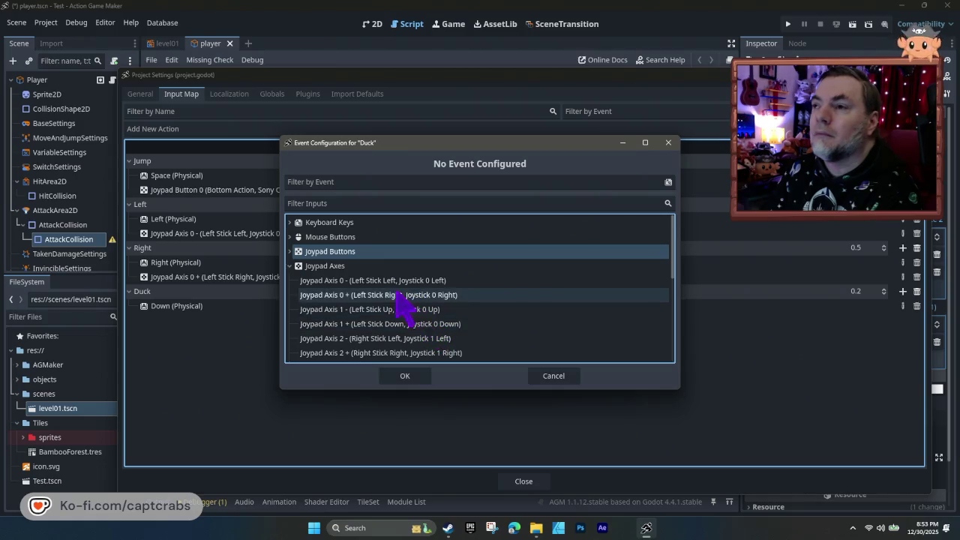
click(417, 324)
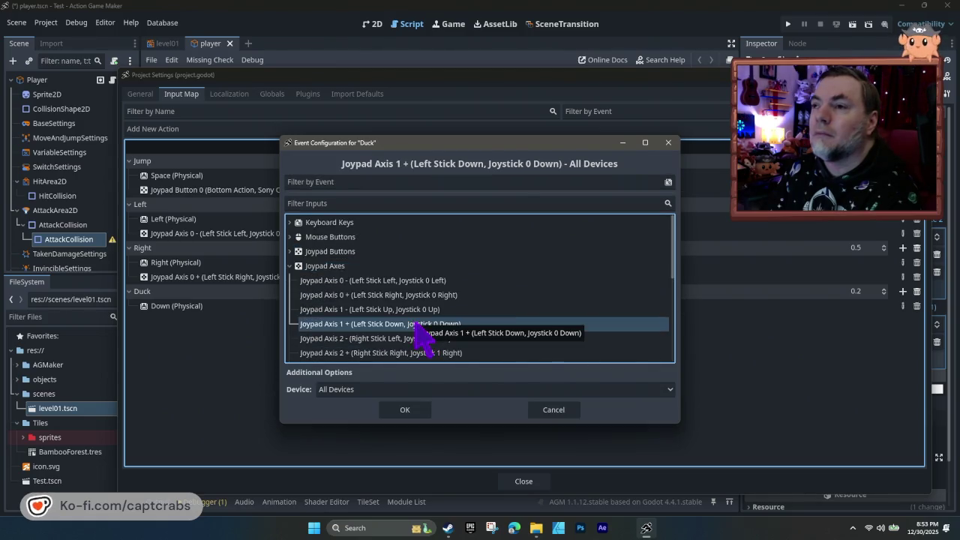
click(411, 411)
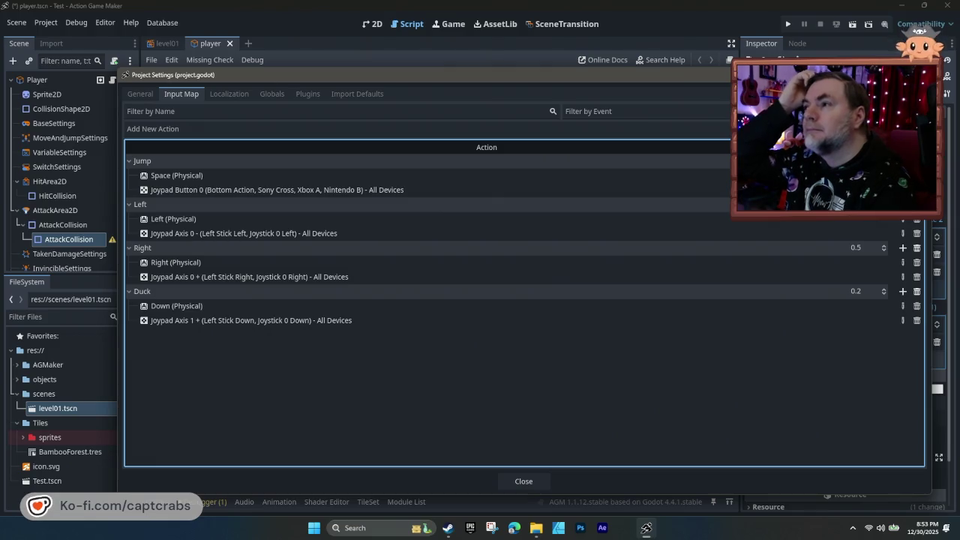
key(Escape)
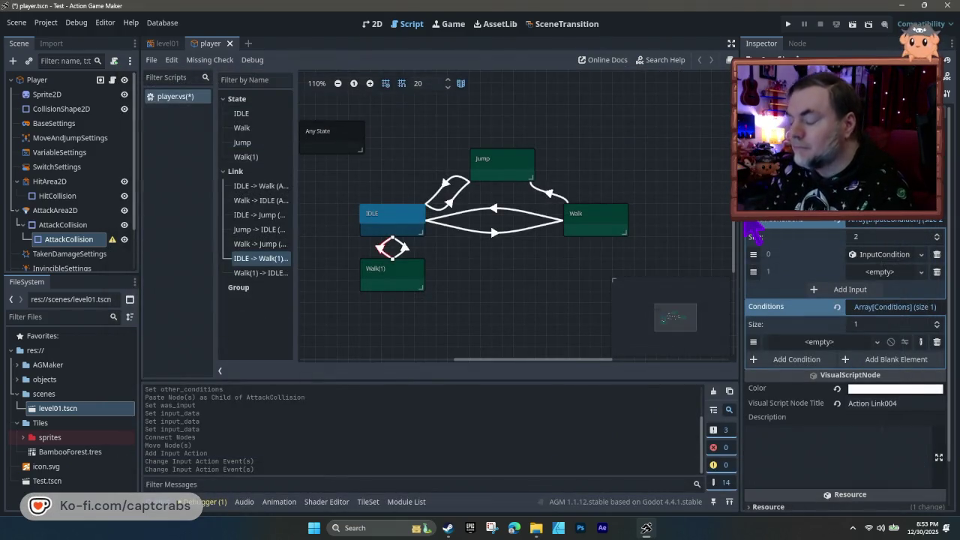
- Save the player scene, then change the IDLE-to-Walk(1) input condition key from Jump to Duck
key(ctrl+s)
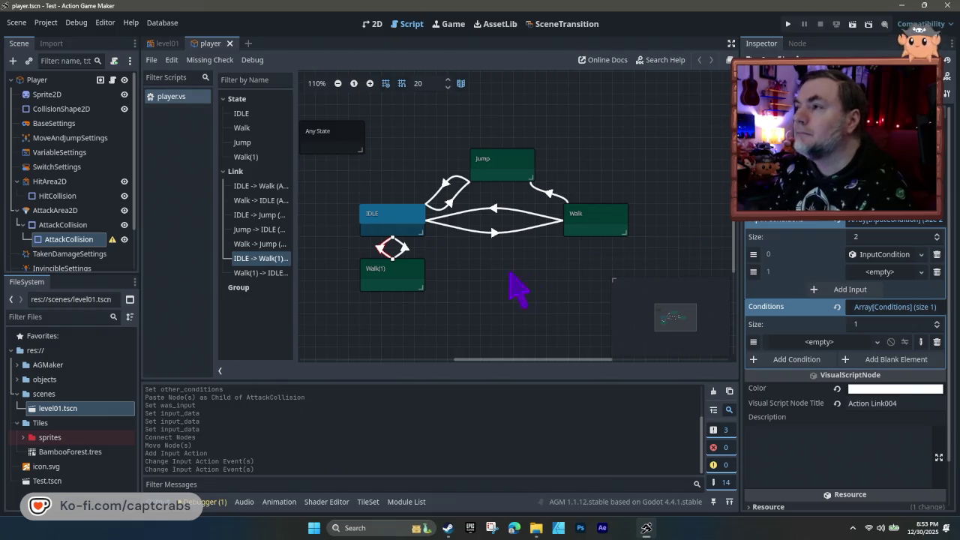
click(885, 254)
click(885, 254)
click(886, 255)
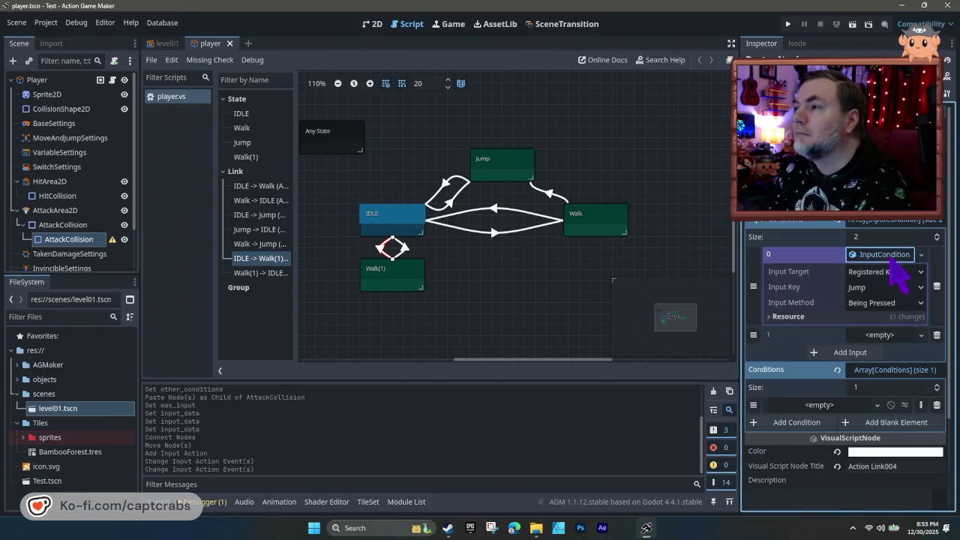
click(891, 288)
click(883, 344)
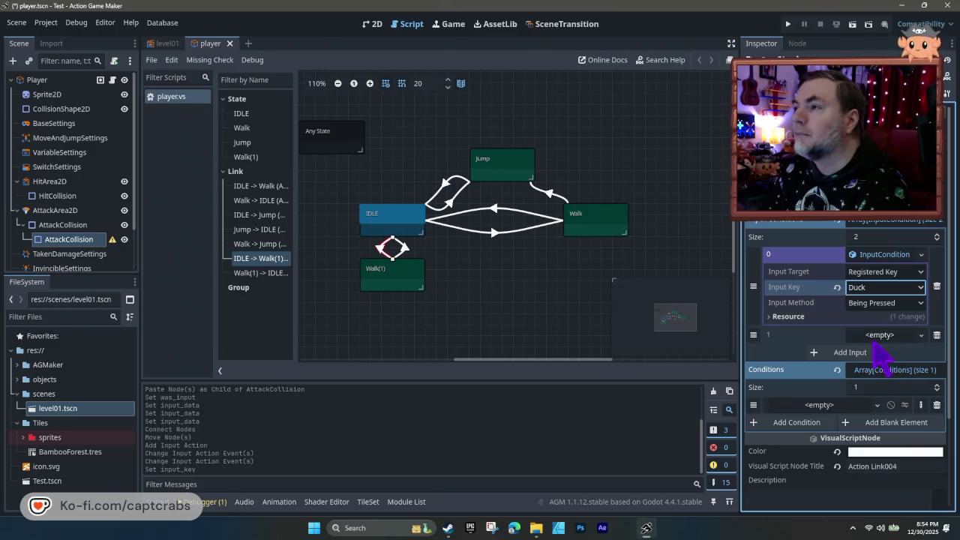
- Select the Walk(1) state and open, then dismiss, its options menu
click(388, 279)
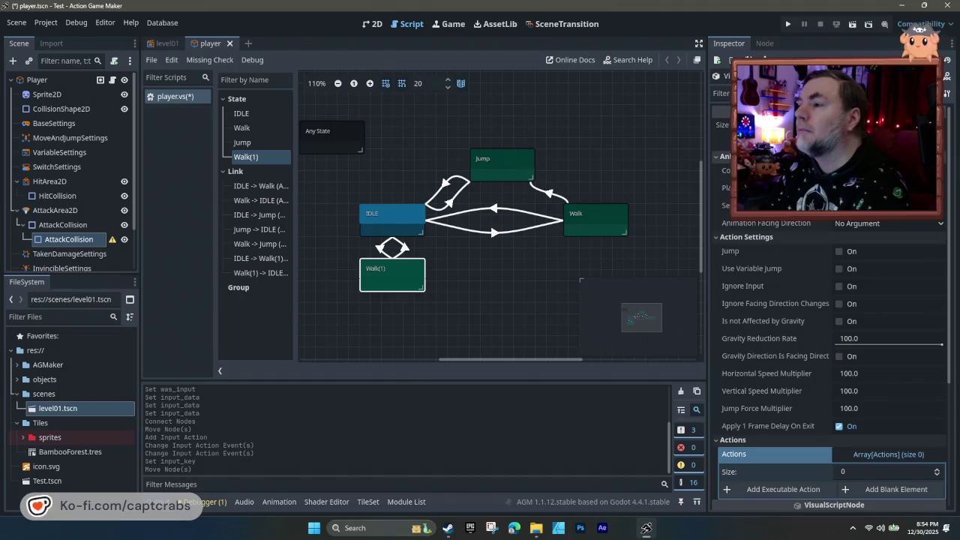
right_click(383, 287)
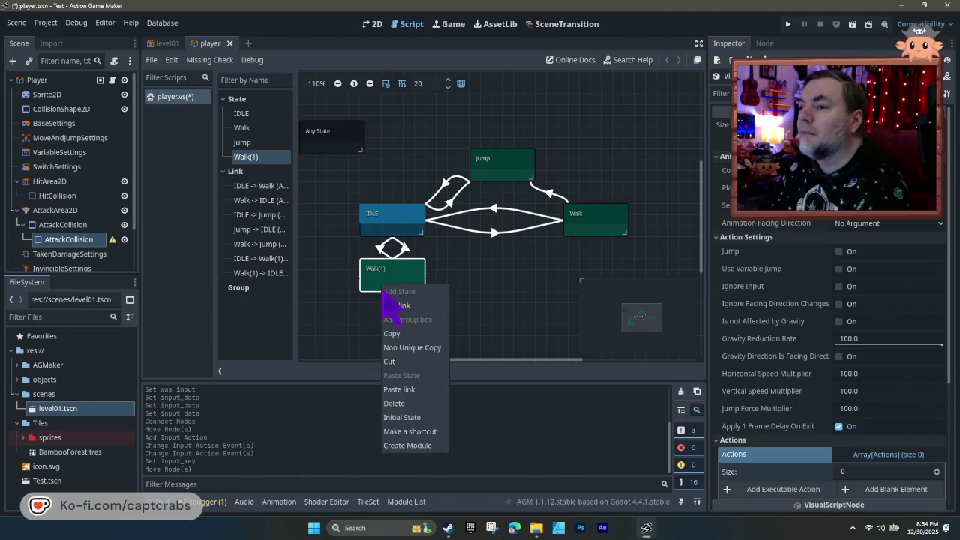
click(381, 274)
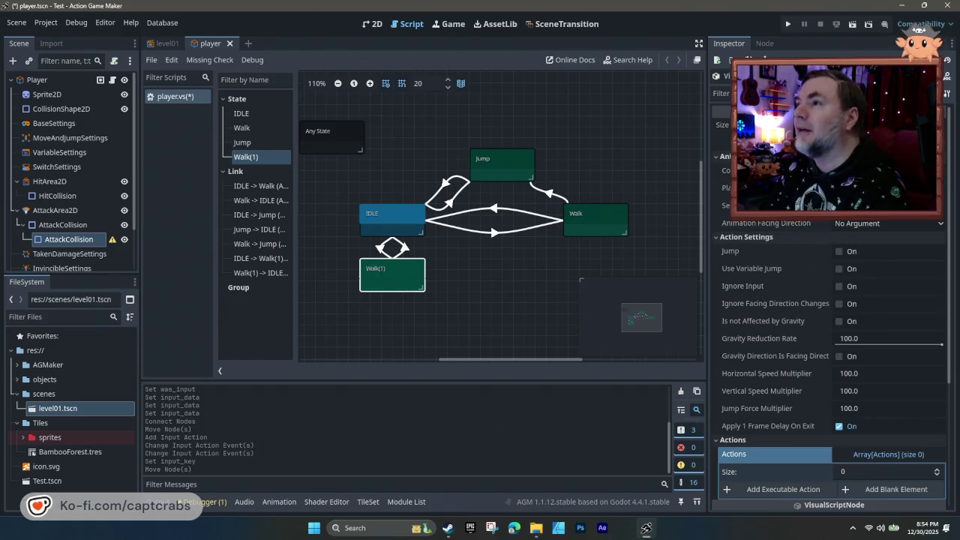
- Choose idle as the animation played by the Walk(1) state
click(862, 207)
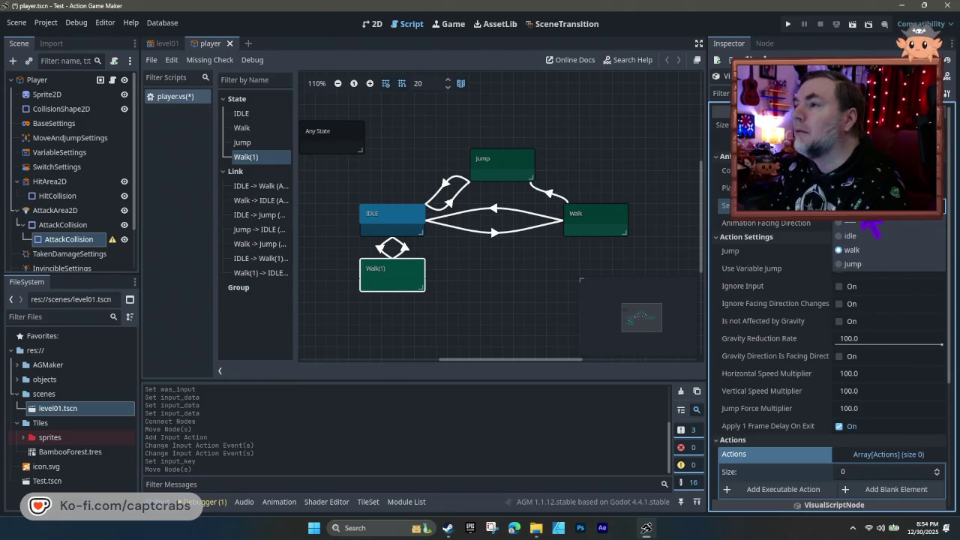
click(851, 236)
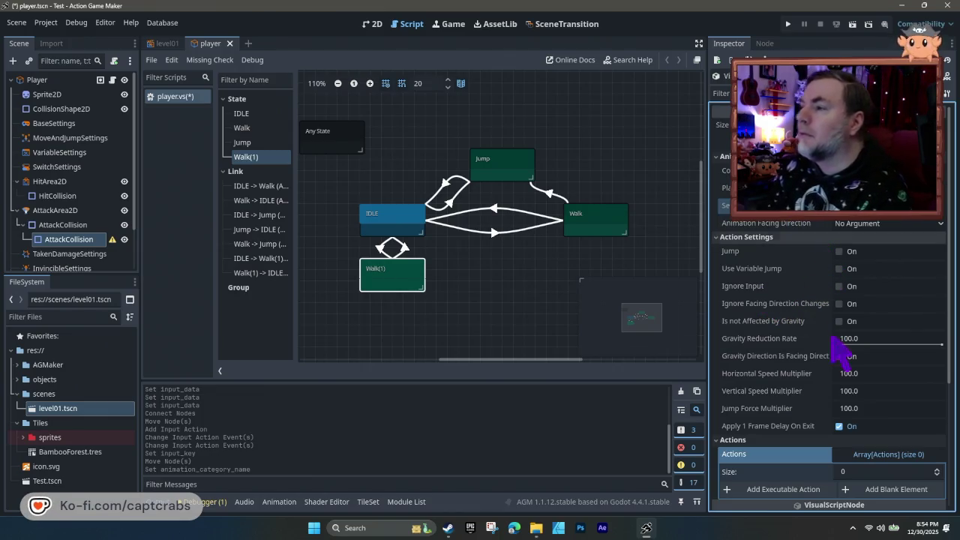
scroll(816, 398, down, 4)
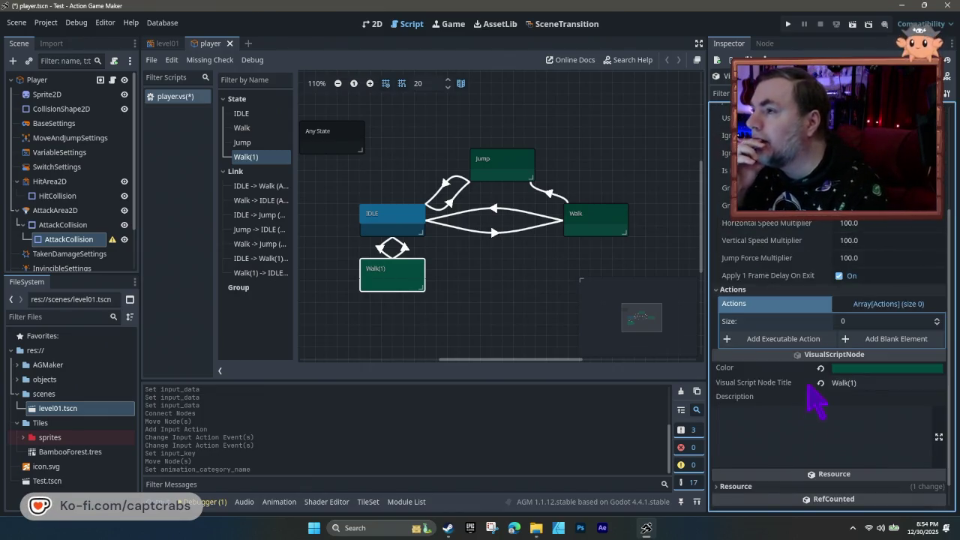
scroll(815, 396, down, 1)
scroll(795, 371, up, 5)
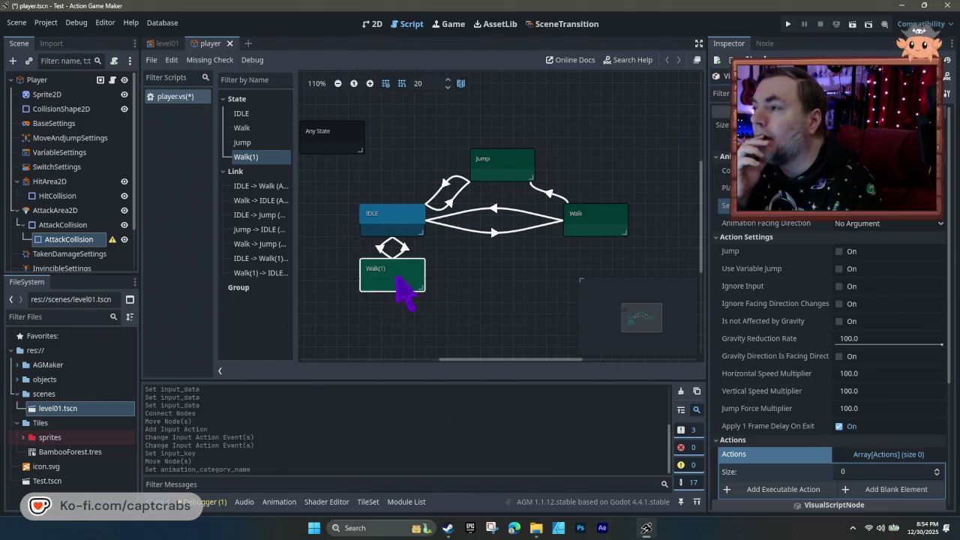
right_click(389, 270)
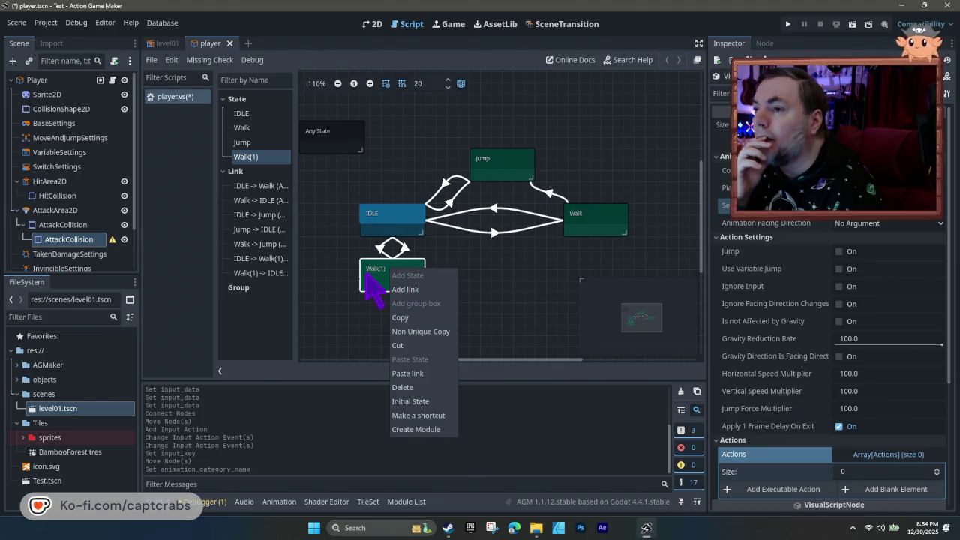
click(373, 287)
click(343, 304)
click(374, 273)
right_click(253, 161)
click(254, 166)
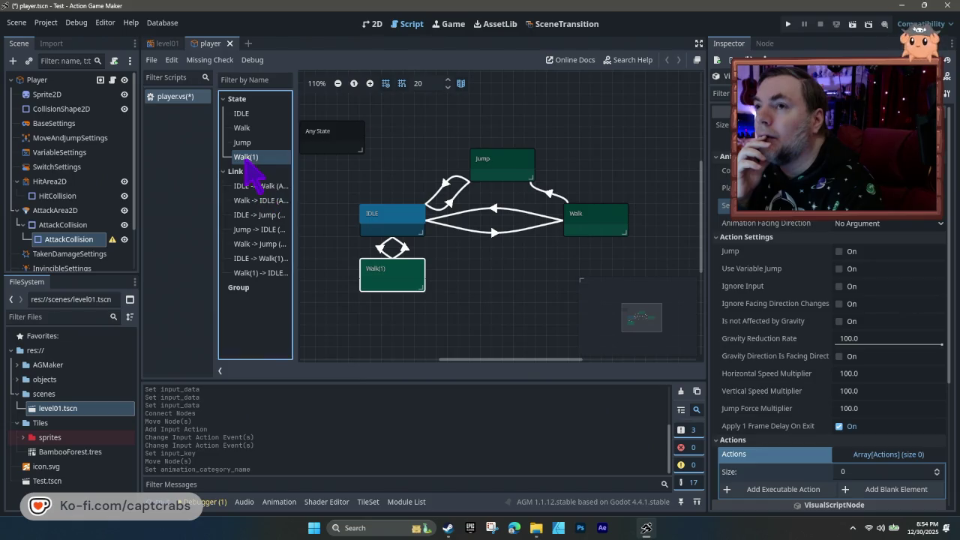
double_click(255, 166)
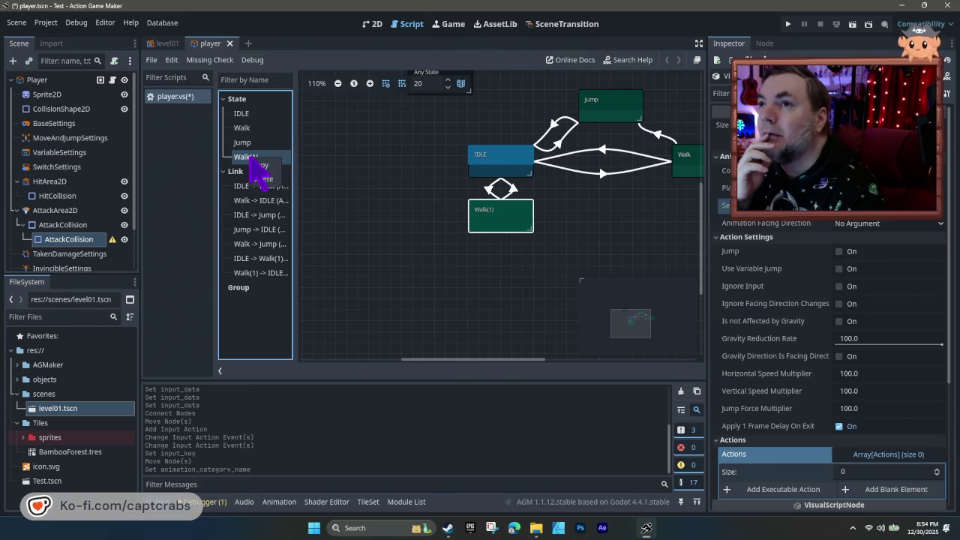
click(174, 60)
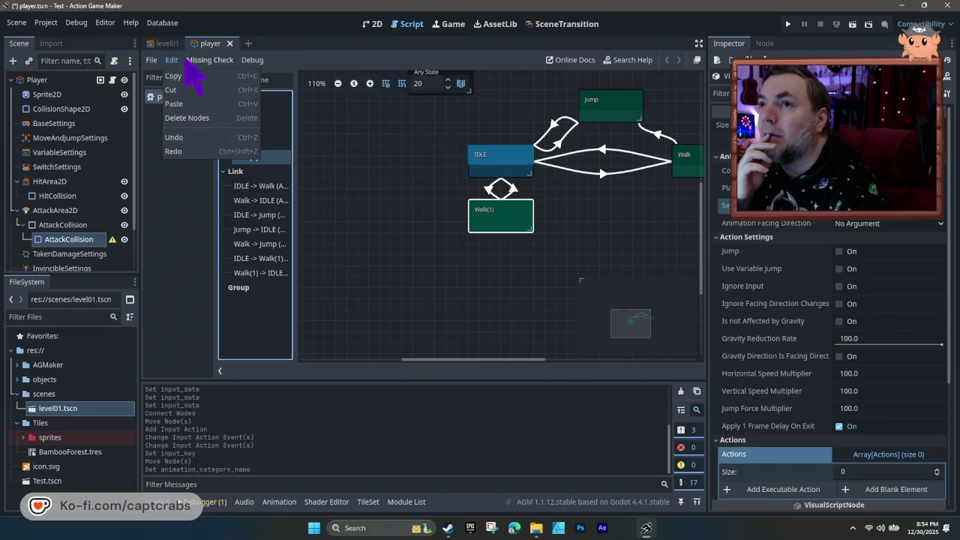
mouse_move(159, 62)
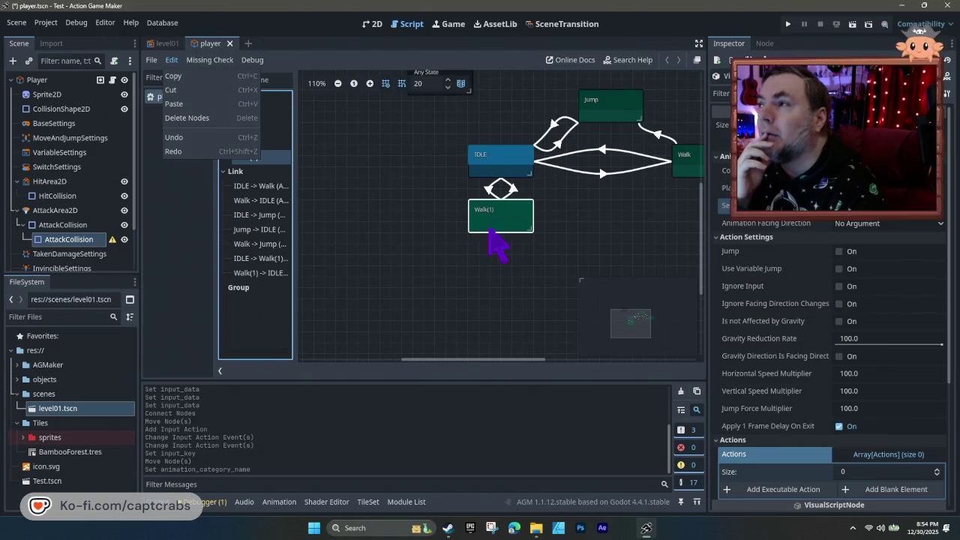
key(Escape)
scroll(825, 360, down, 5)
double_click(832, 351)
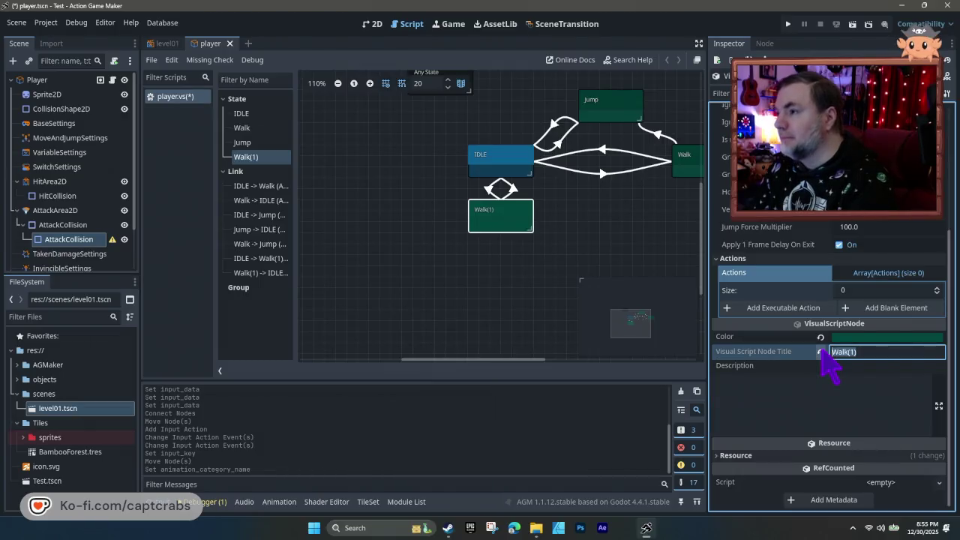
- Rename the state to Duck and give it the orange colour 976617
text(Duck)
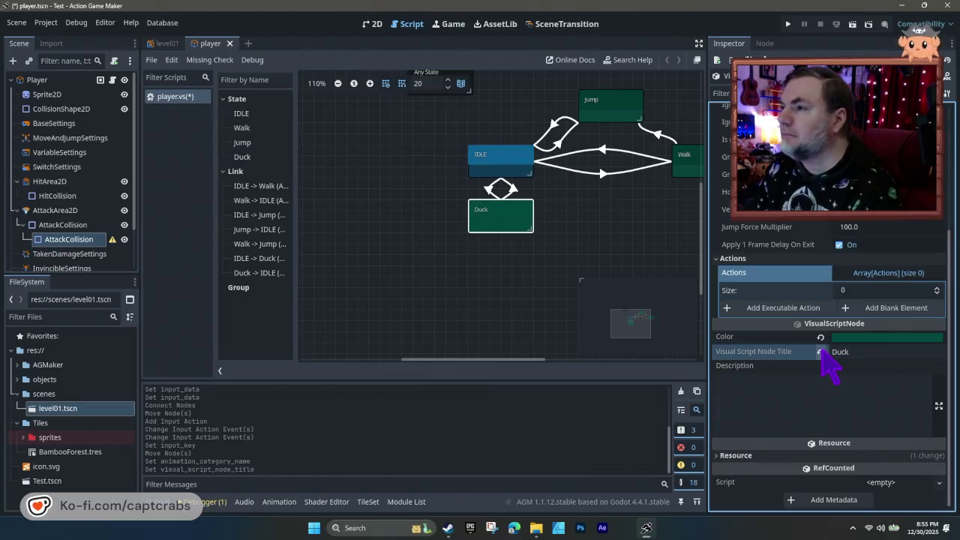
click(848, 338)
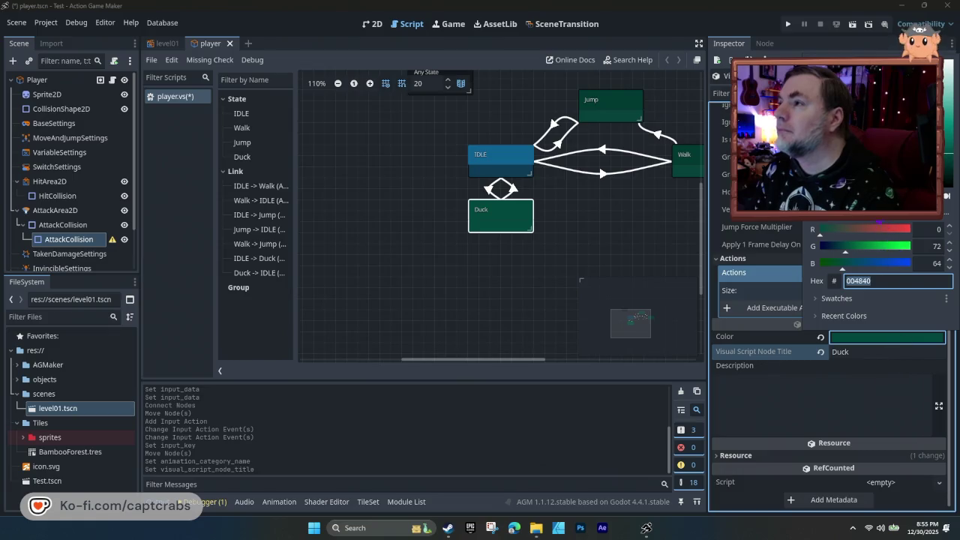
click(889, 229)
drag(890, 236, 883, 235)
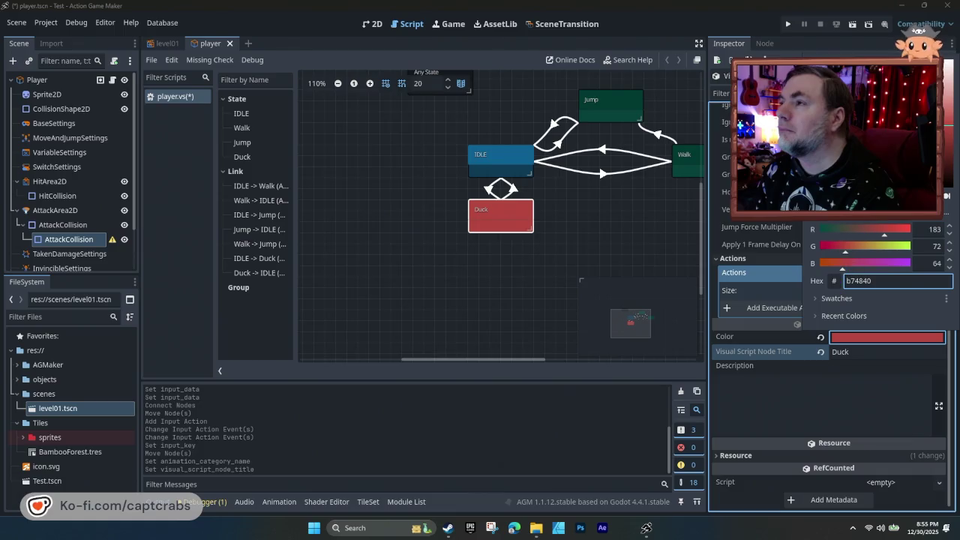
text(976617)
key(Return)
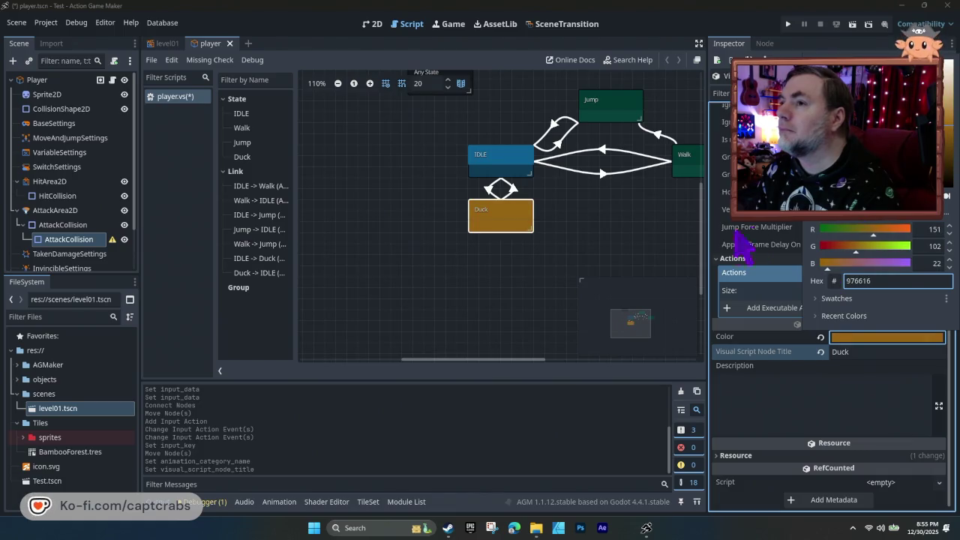
click(617, 255)
- Set the Jump node's colour to 1d00b5 and save the visual script
drag(583, 268, 497, 296)
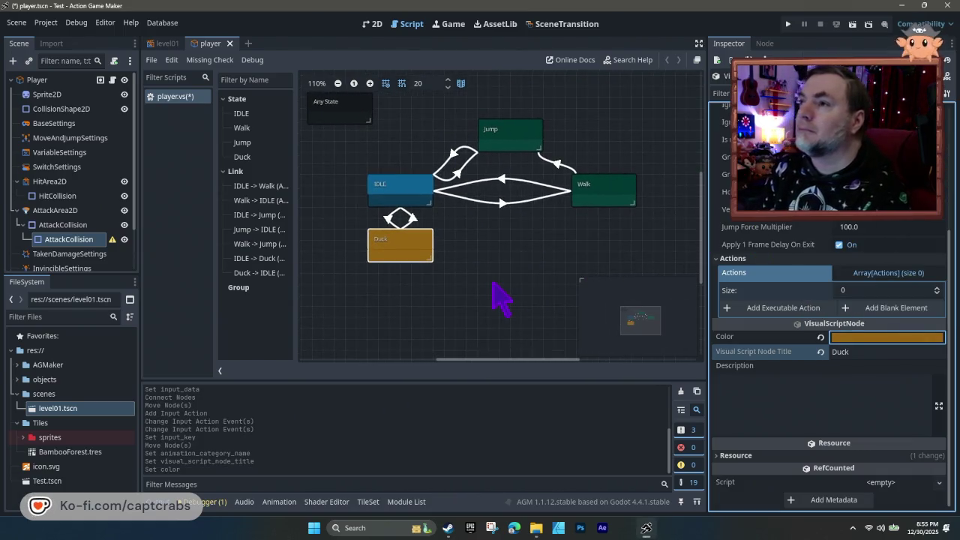
click(504, 143)
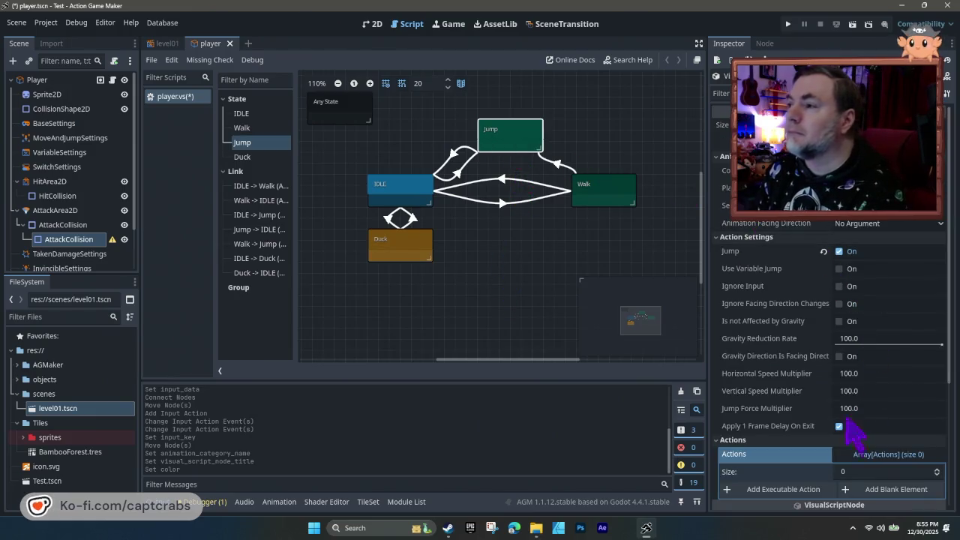
scroll(814, 428, down, 5)
click(852, 339)
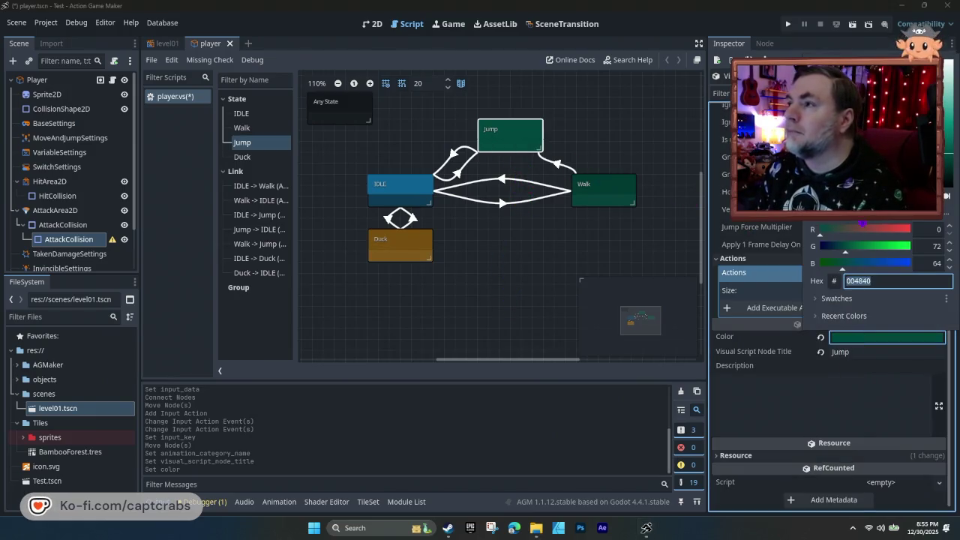
text(174061004163)
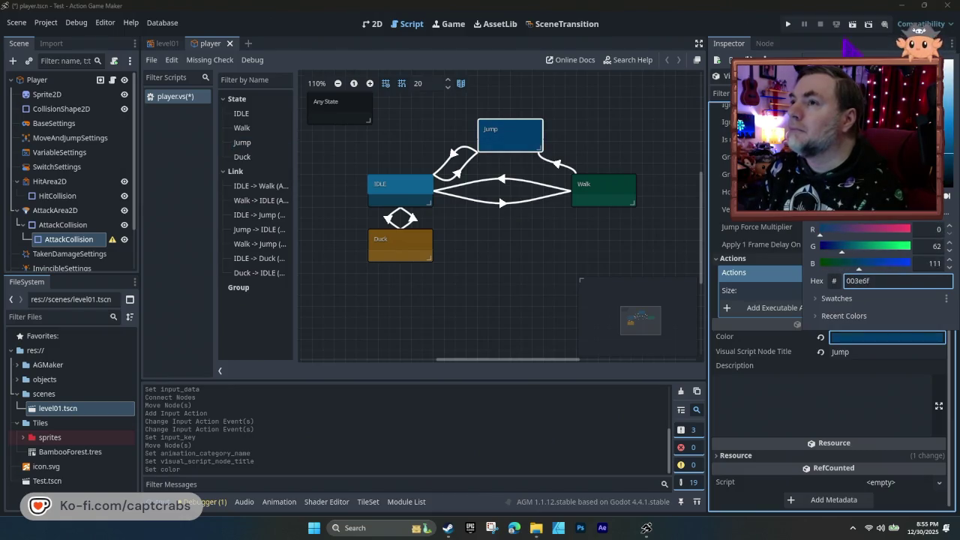
text(1d00b5)
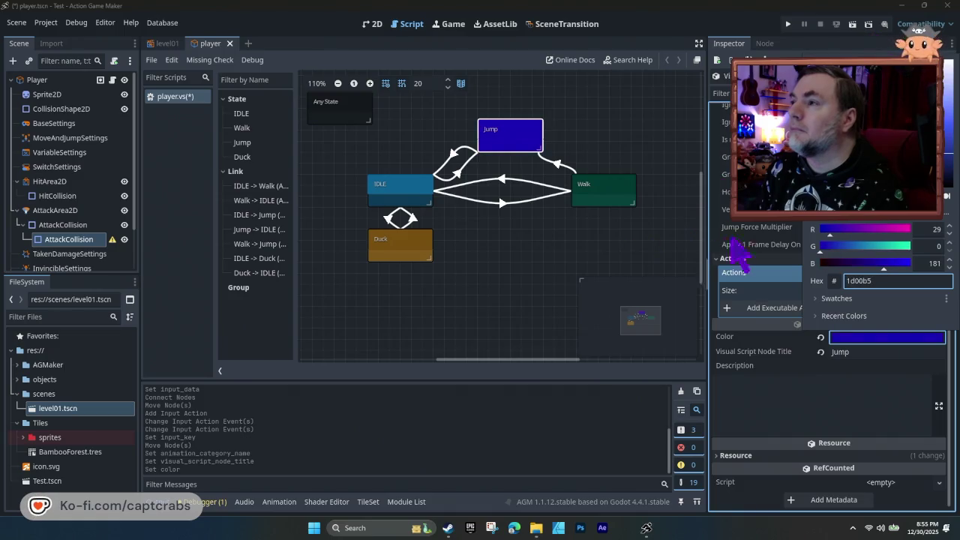
click(521, 276)
drag(420, 303, 436, 345)
key(ctrl+s)
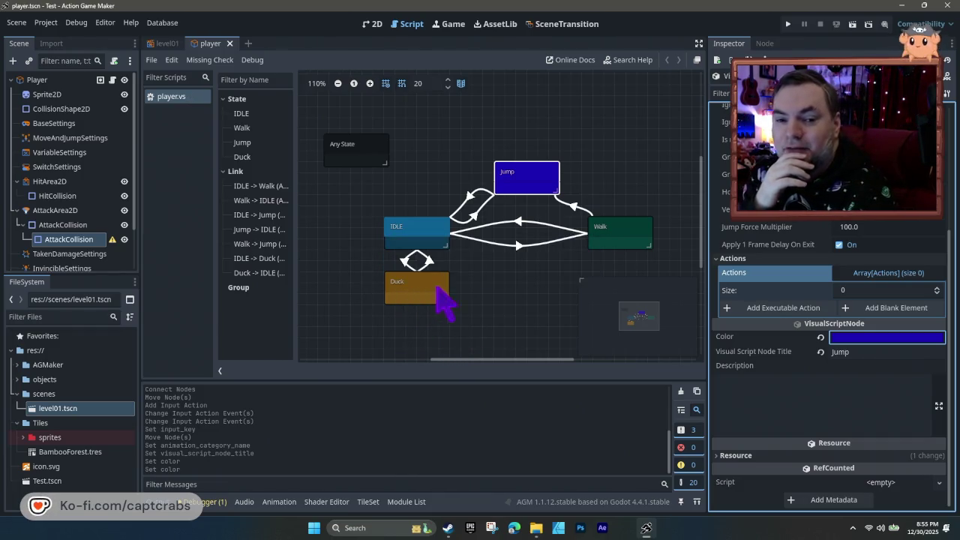
click(444, 290)
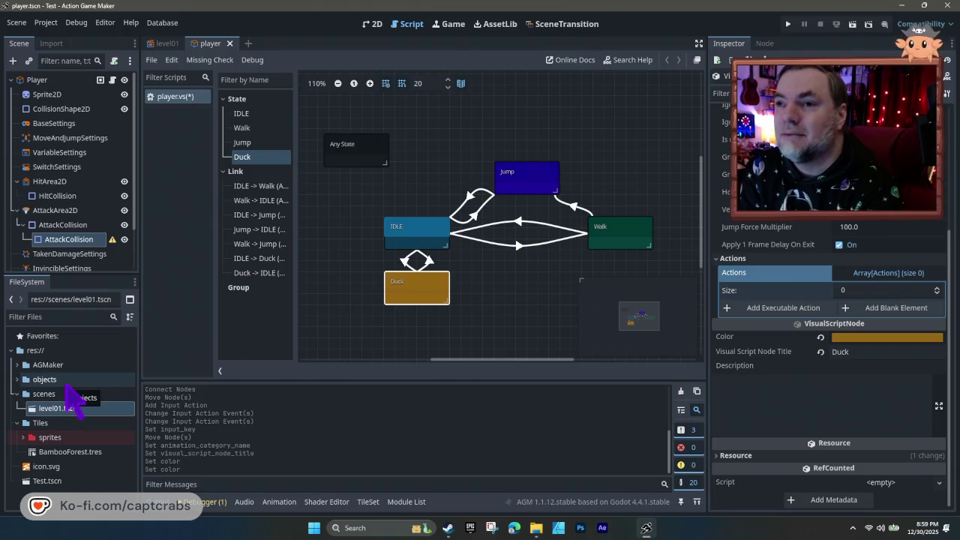
- Expand objects > Player, select player.tscn, and switch to the 2D workspace
click(23, 438)
click(23, 438)
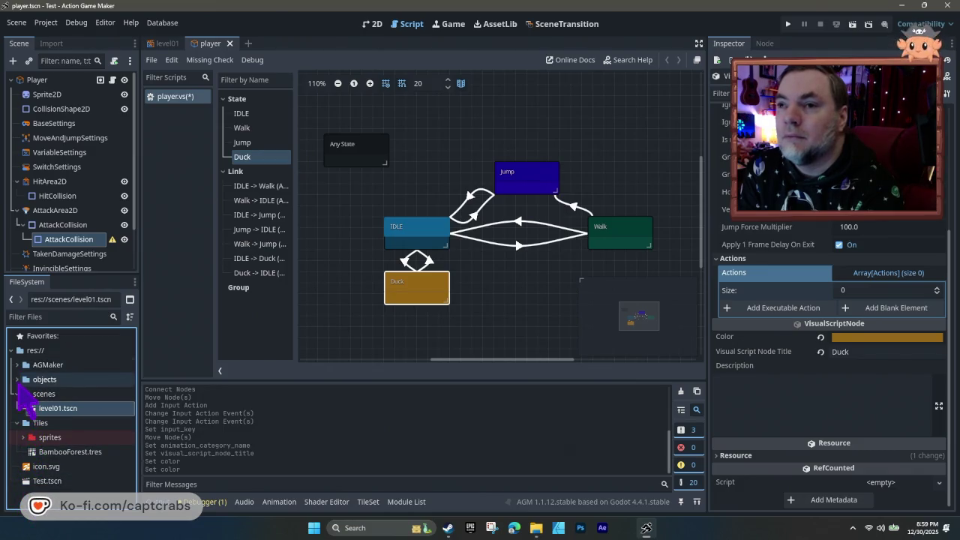
click(18, 379)
click(23, 393)
click(48, 394)
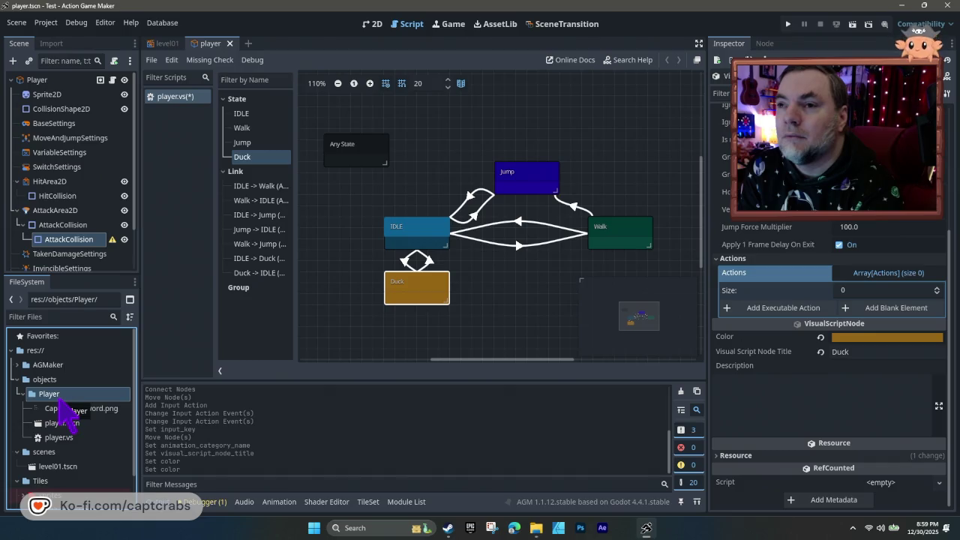
right_click(60, 400)
click(38, 408)
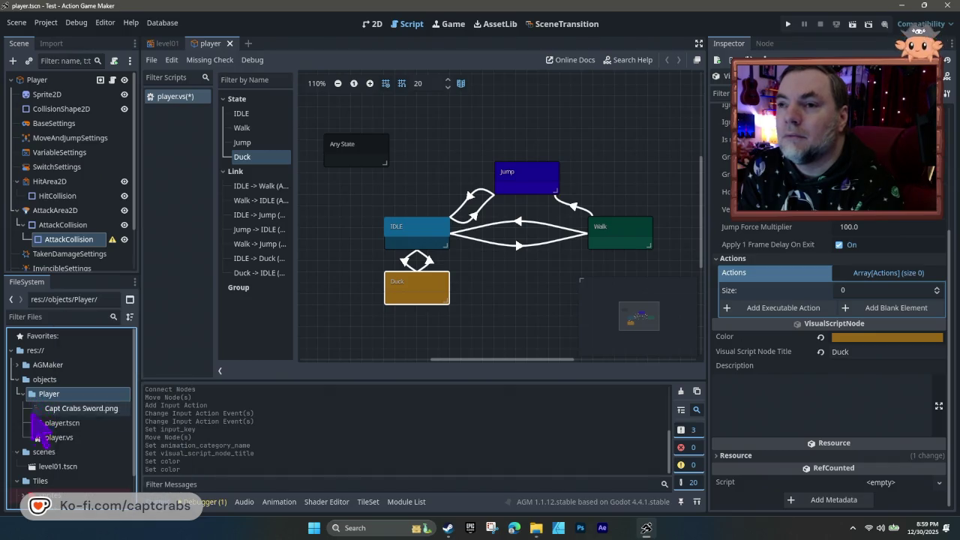
click(67, 423)
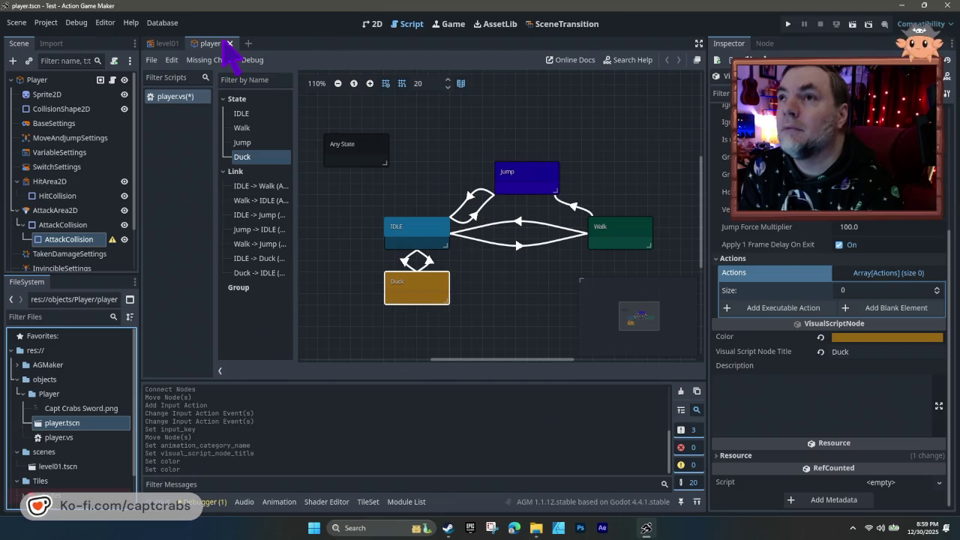
click(372, 25)
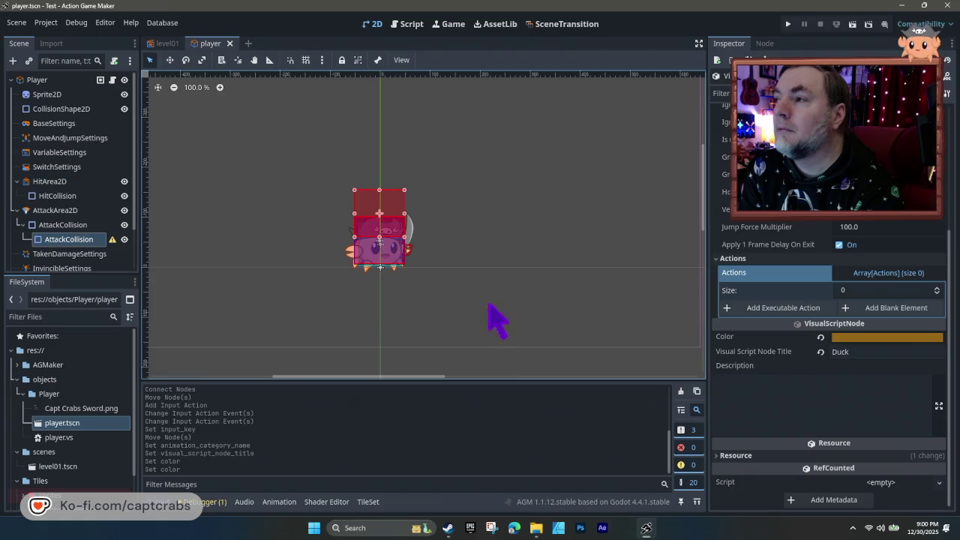
- Open the Animation panel, select AnimationPlayer, and scrub the 1.0-second Jump timeline
click(279, 502)
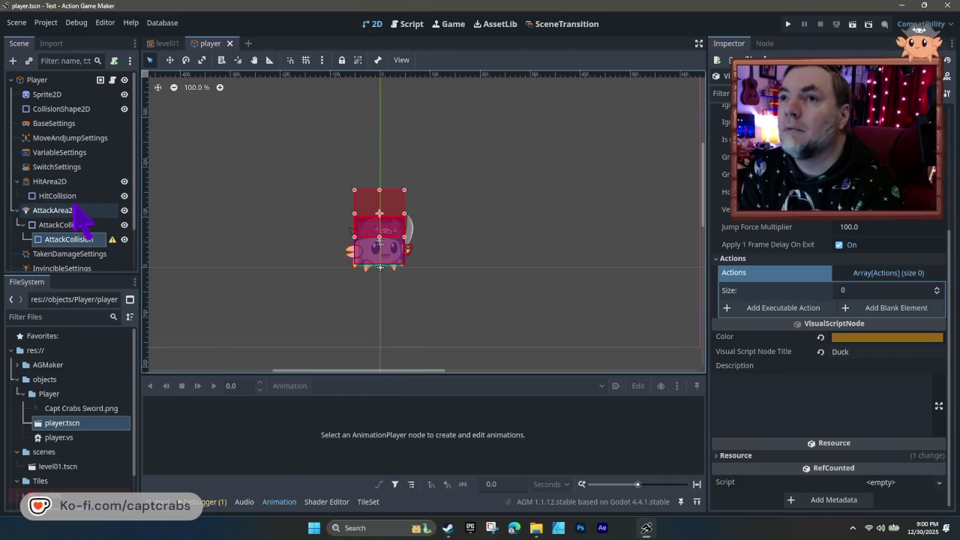
scroll(86, 184, down, 2)
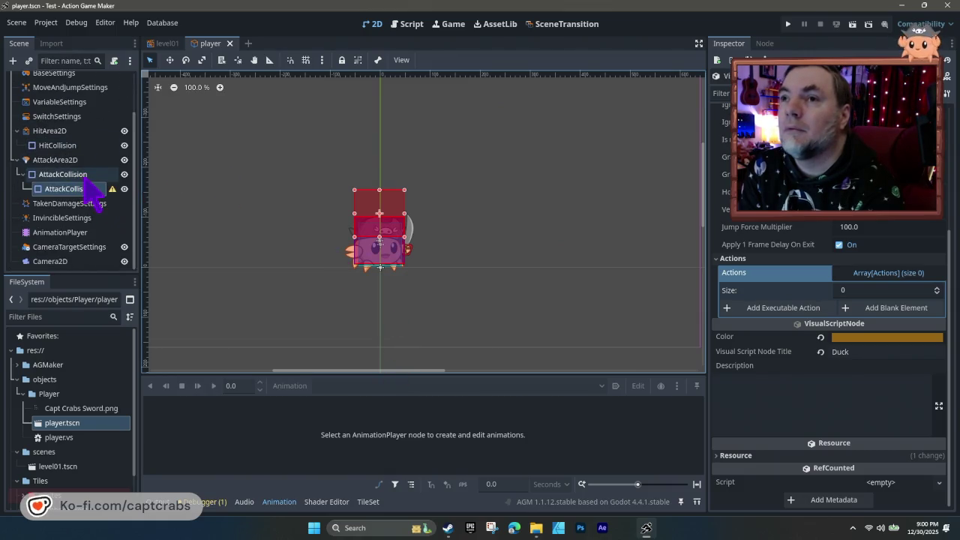
click(86, 233)
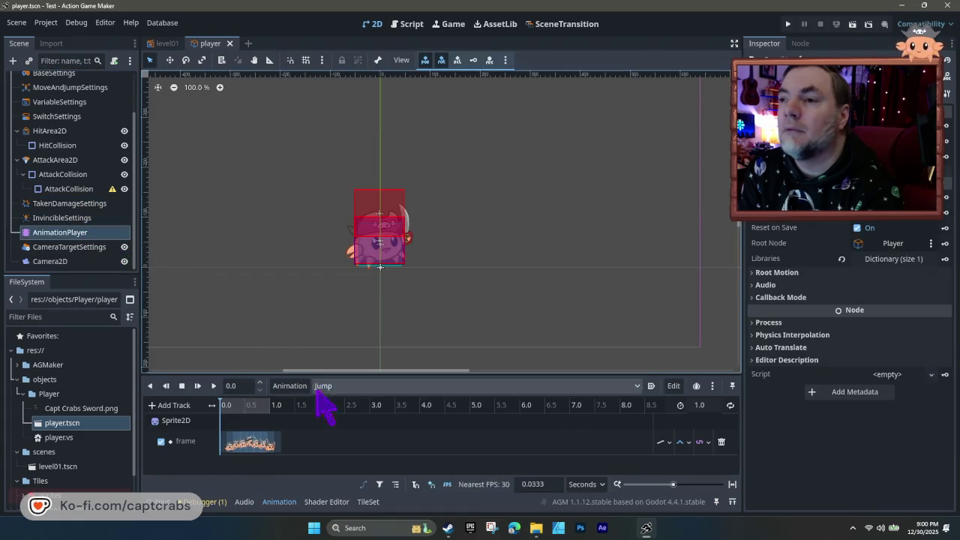
mouse_move(227, 405)
mouse_down()
mouse_move(275, 408)
mouse_move(212, 416)
mouse_move(281, 410)
mouse_move(214, 406)
mouse_move(289, 418)
mouse_move(214, 406)
mouse_move(213, 424)
mouse_up()
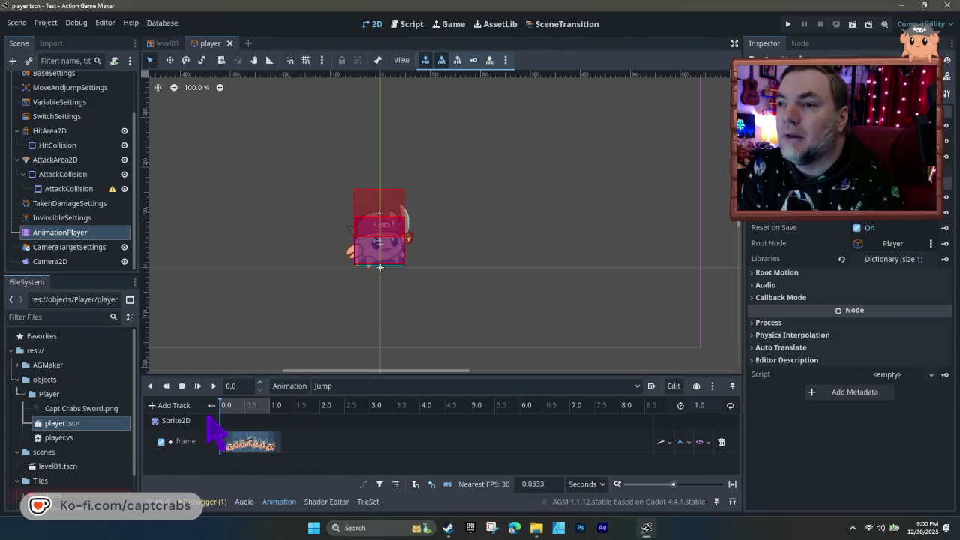
- Create a new empty animation named 'Duck' in the player's AnimationPlayer via Animation > New
click(293, 389)
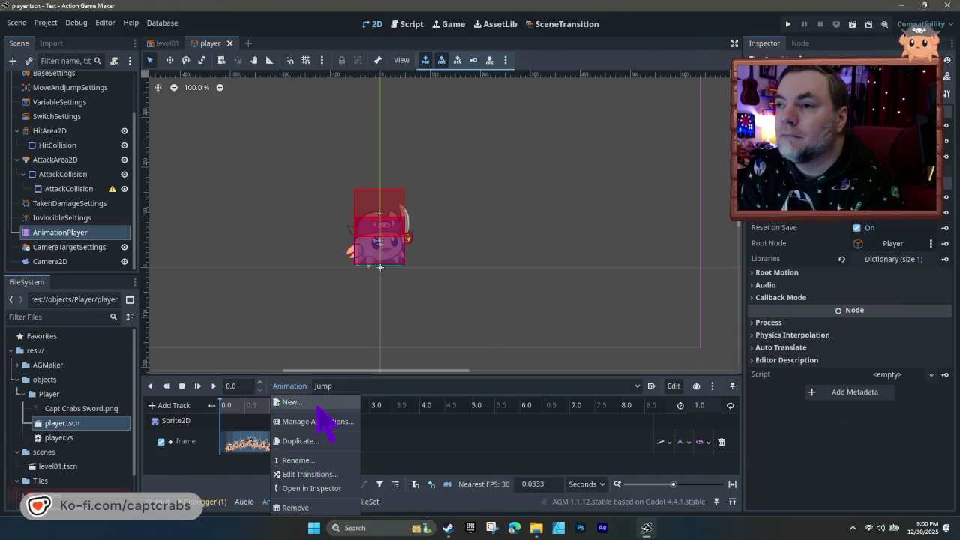
click(320, 405)
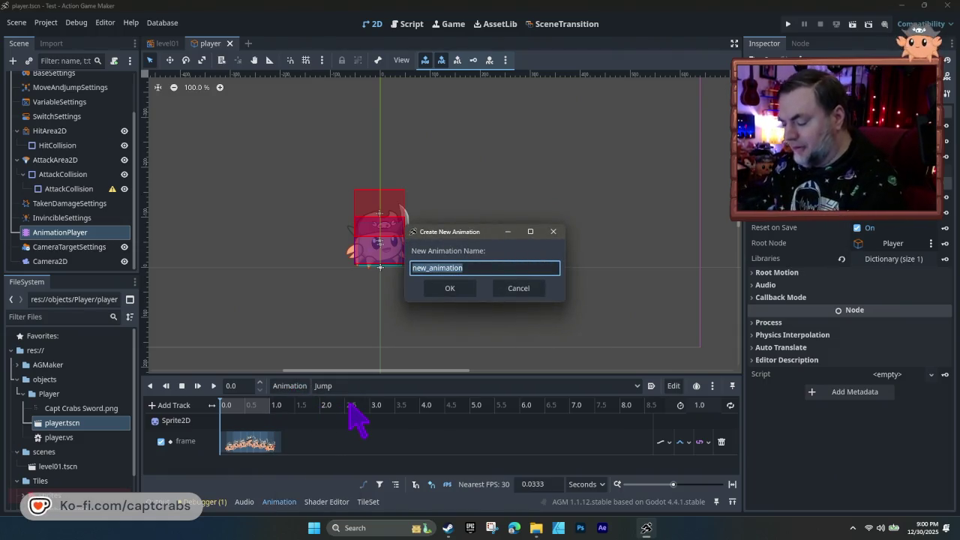
text(Duck)
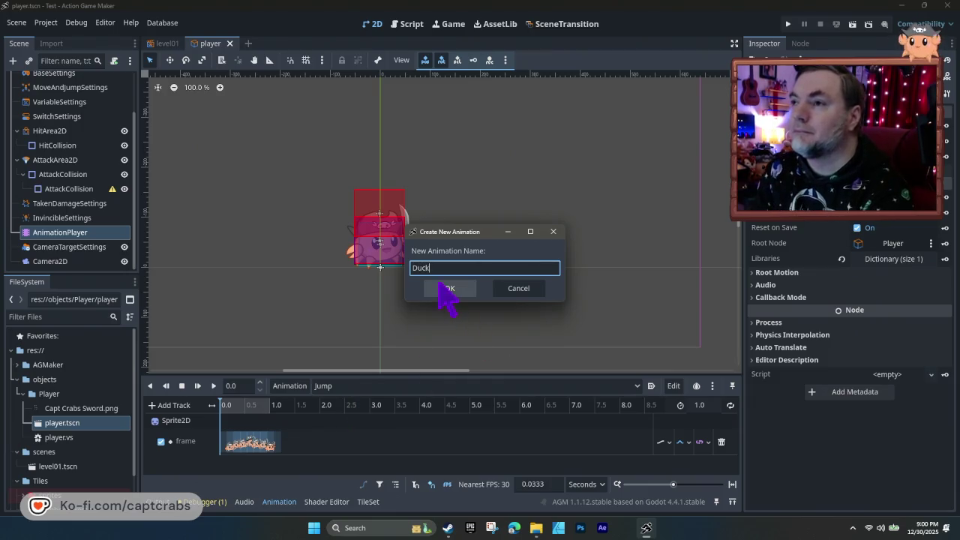
click(446, 288)
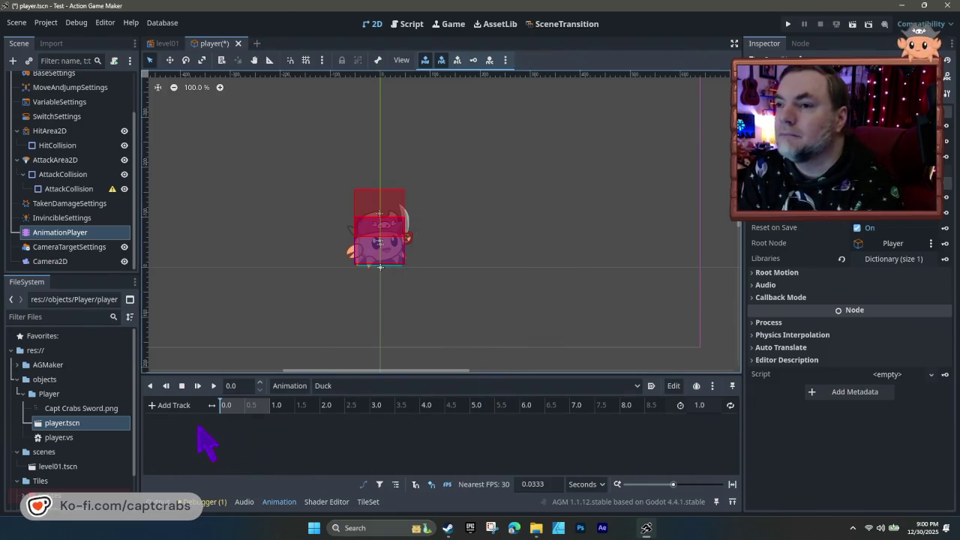
click(182, 405)
click(308, 446)
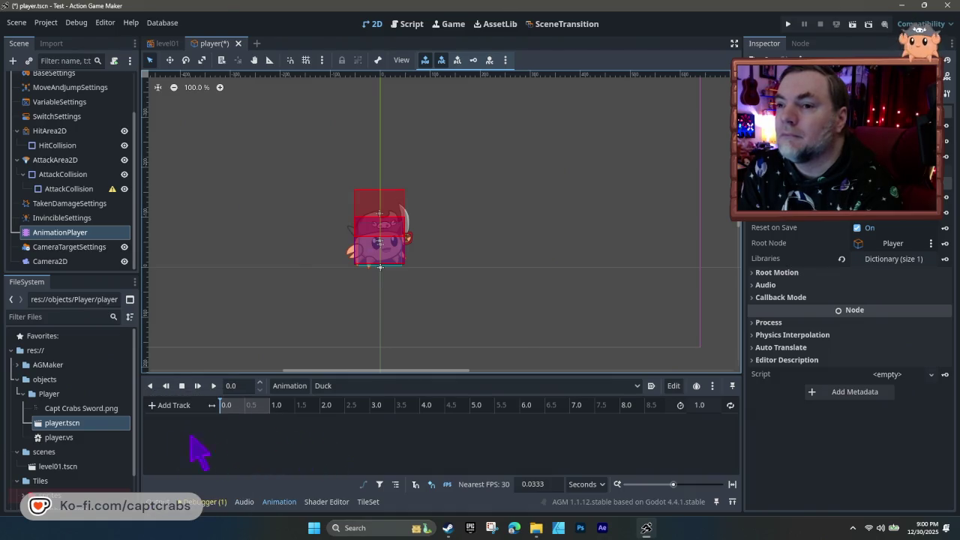
scroll(109, 446, down, 1)
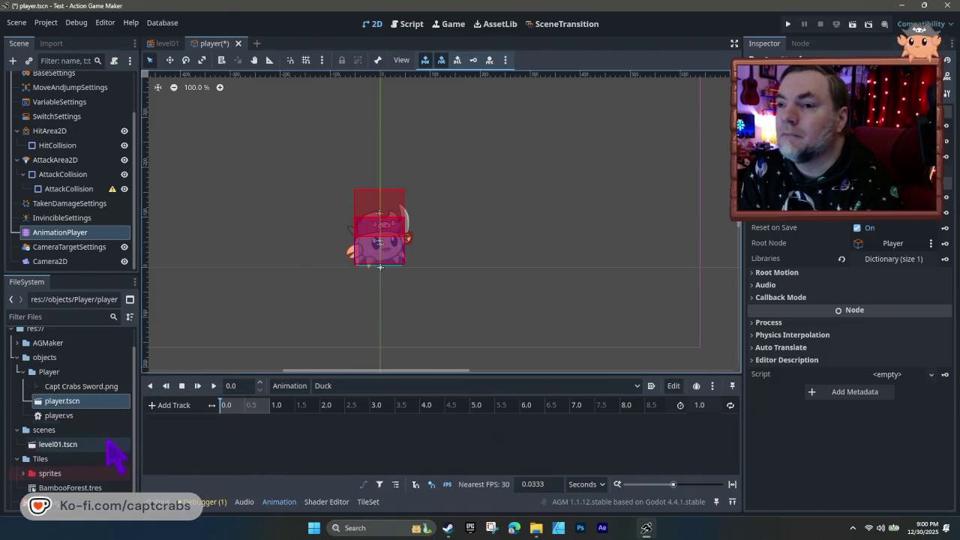
click(95, 387)
mouse_move(101, 405)
mouse_down()
mouse_move(272, 435)
mouse_move(274, 446)
mouse_up()
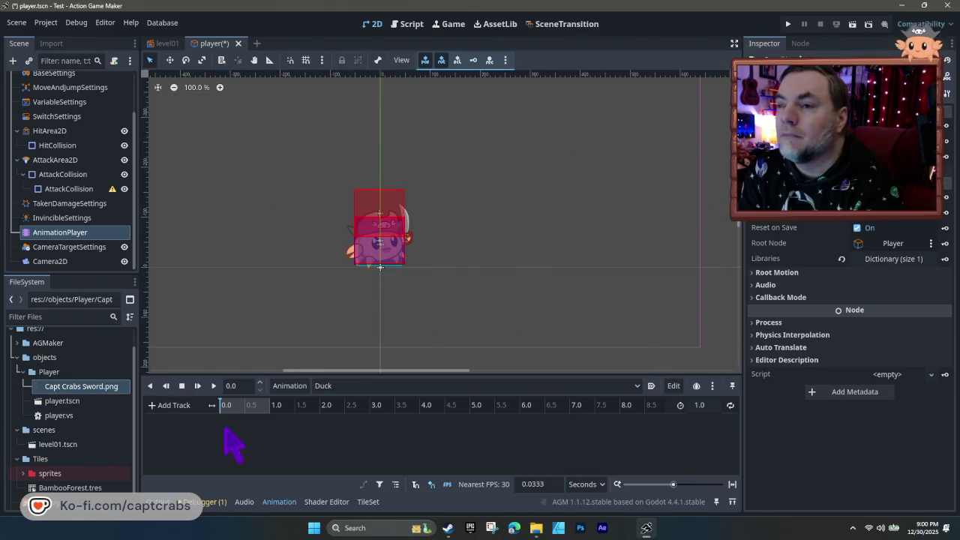
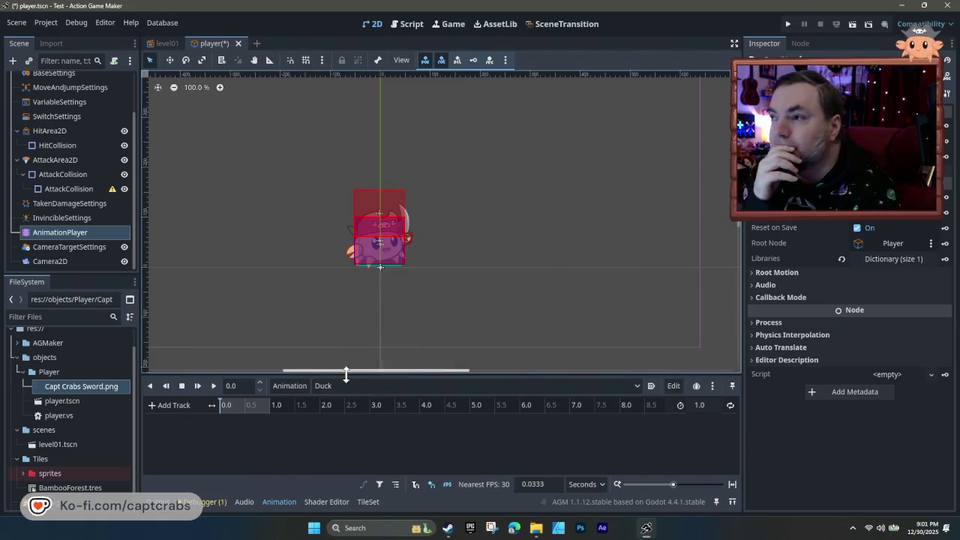
- Browse the player files, opening the state-machine script and the Capt Crabs Sword.png texture
click(673, 387)
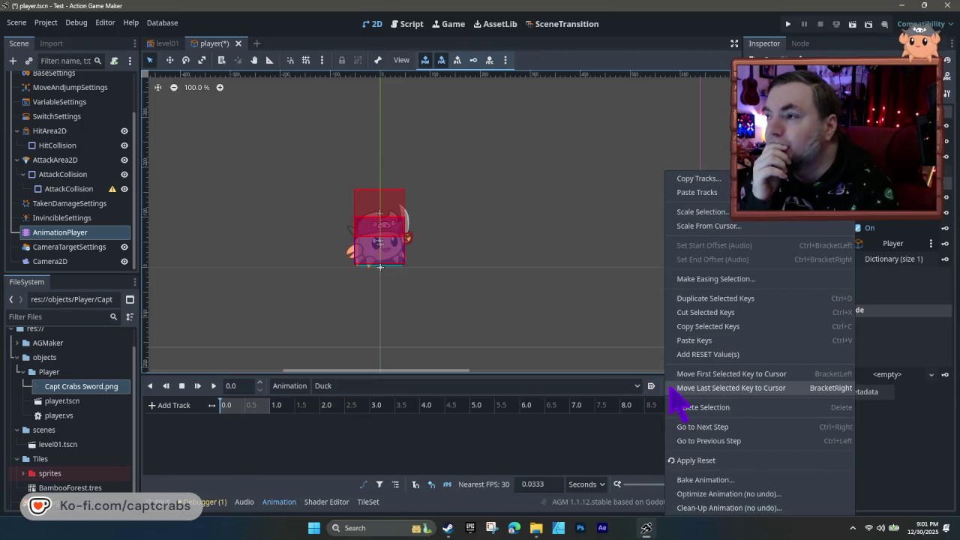
click(487, 444)
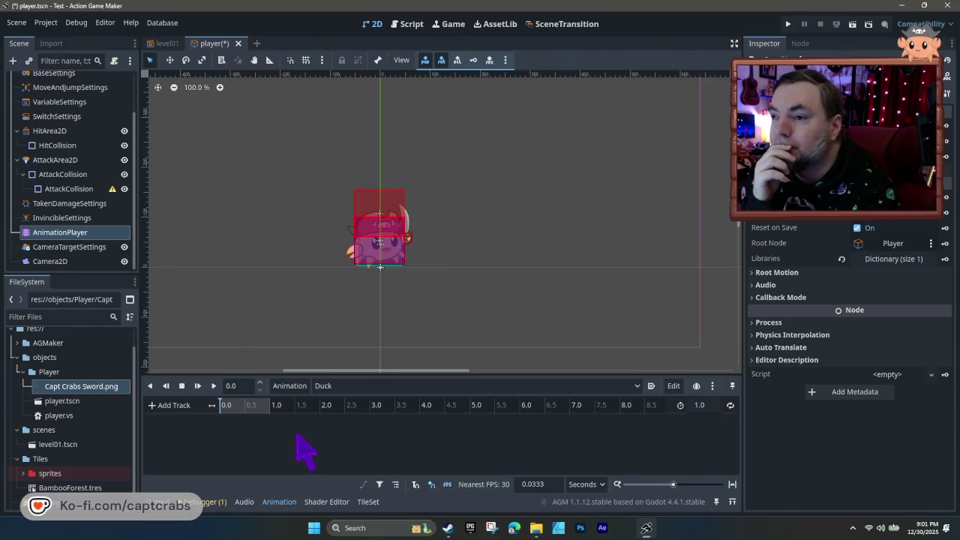
click(87, 404)
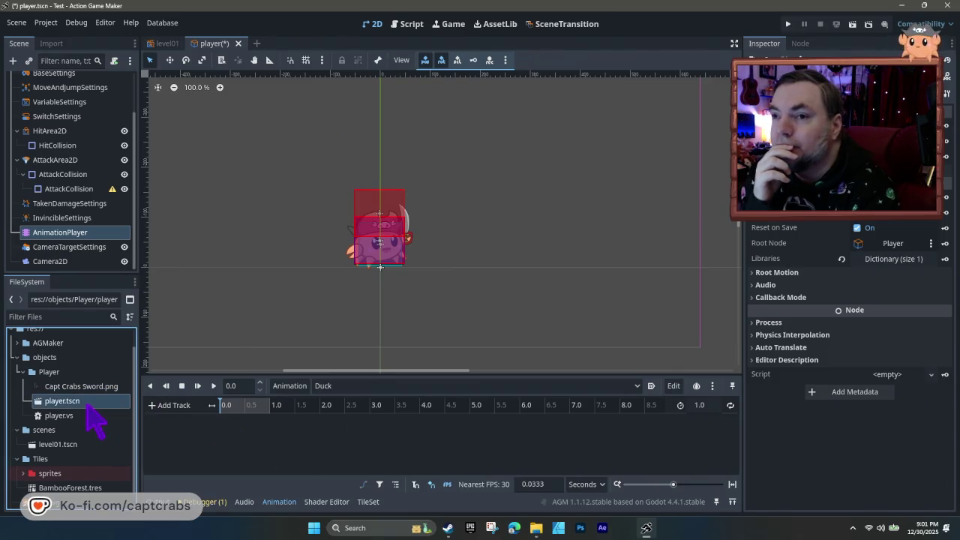
double_click(72, 417)
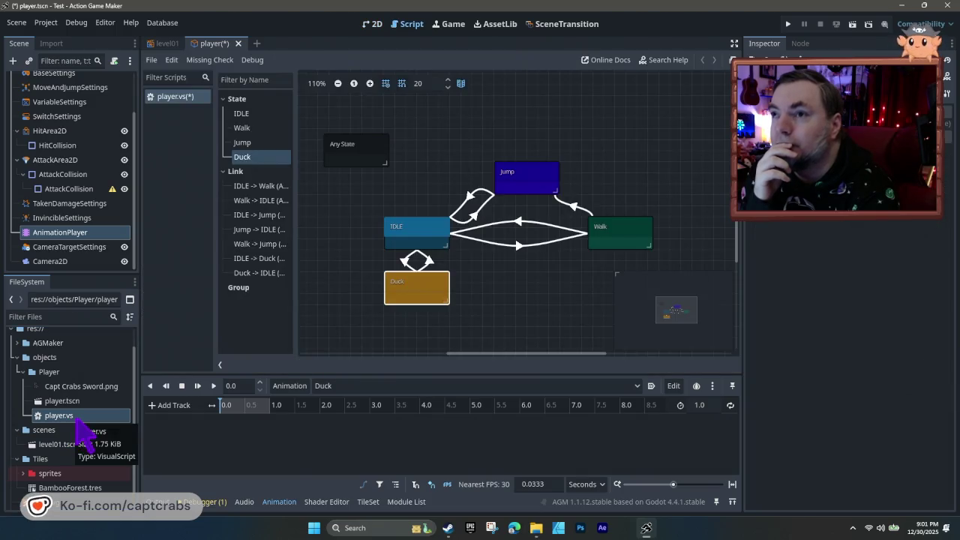
click(78, 402)
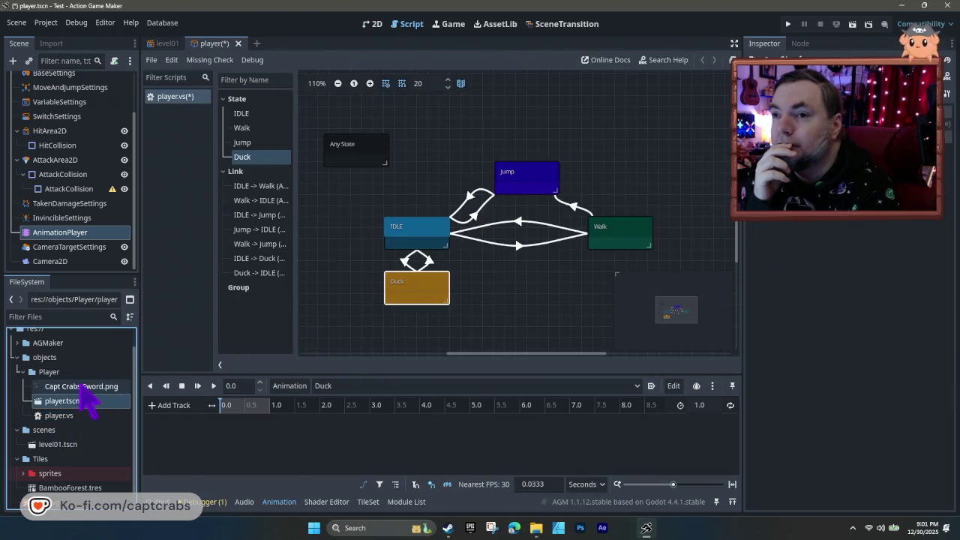
click(81, 388)
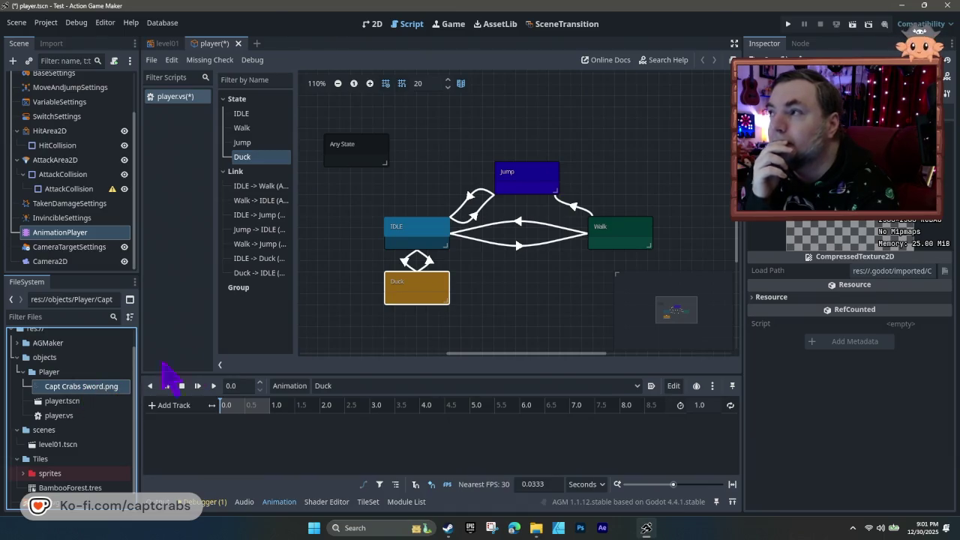
- Switch to the level01 scene and back to the player sprite in the player scene
click(170, 44)
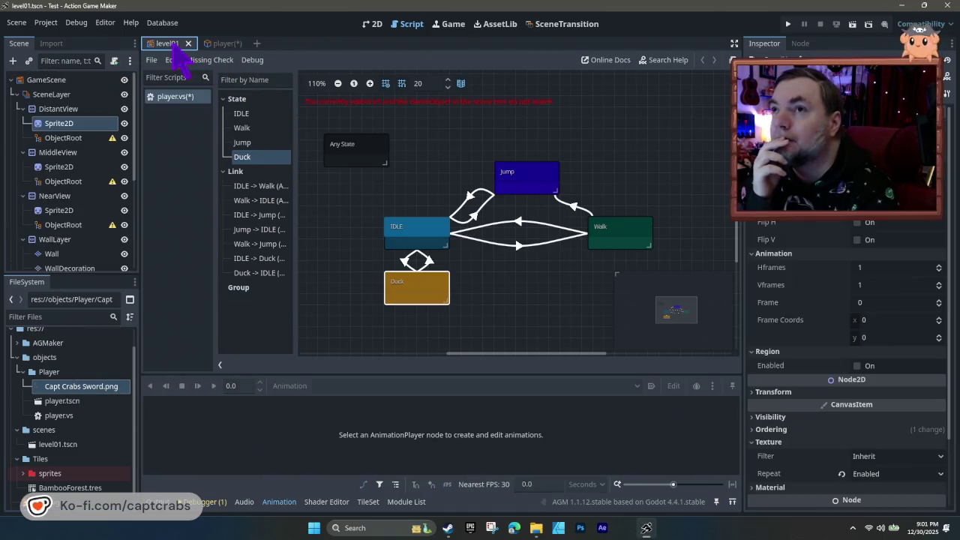
click(216, 43)
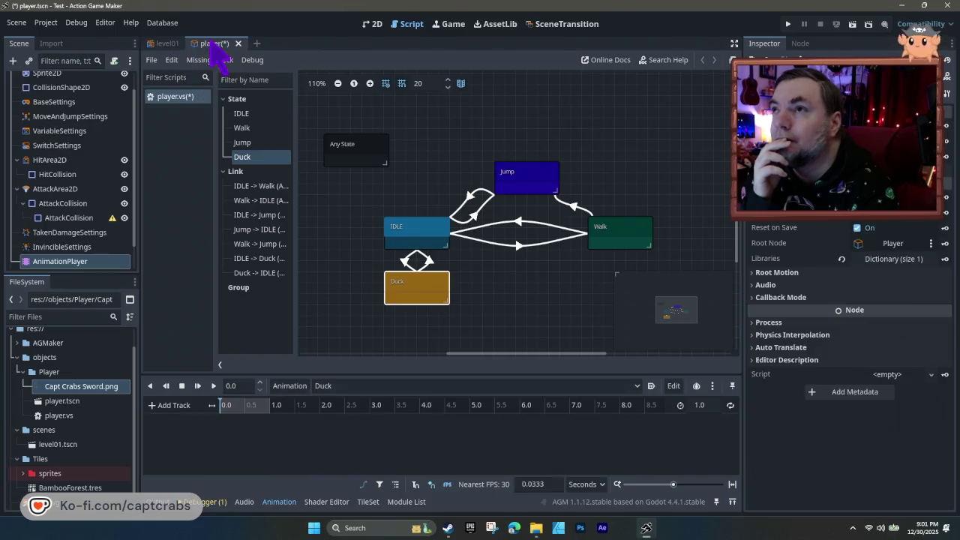
click(371, 24)
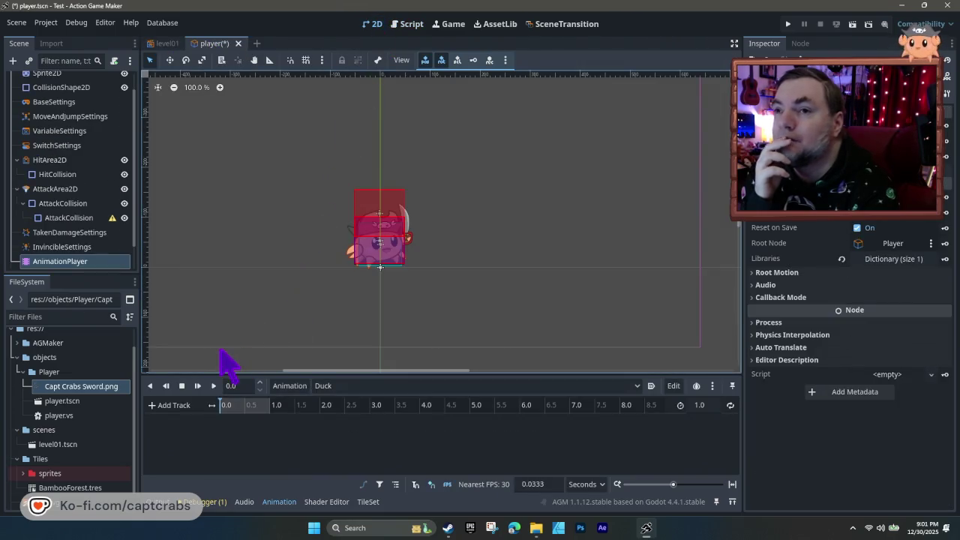
right_click(364, 241)
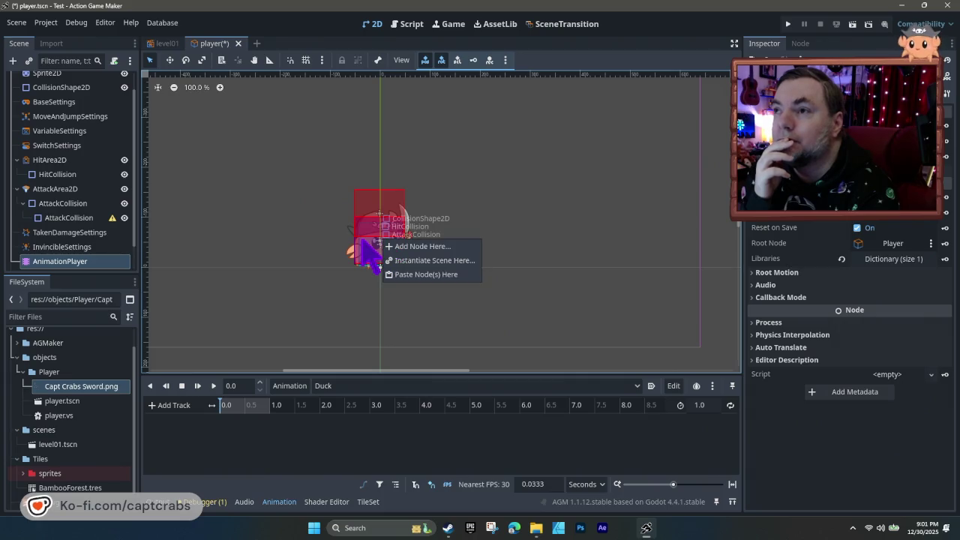
click(80, 389)
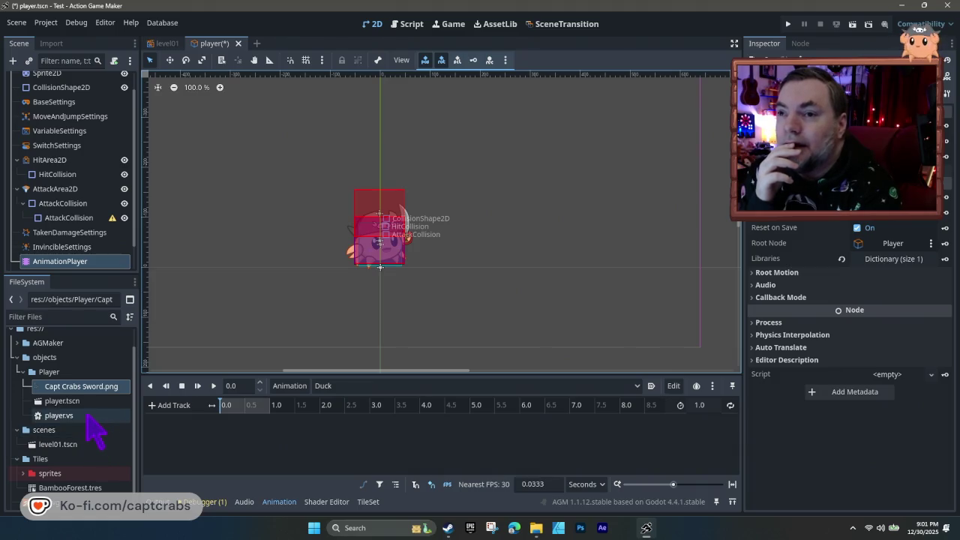
- Expand the Tiles/sprites folder in the FileSystem dock, then open the animation commands menu
scroll(89, 417, down, 1)
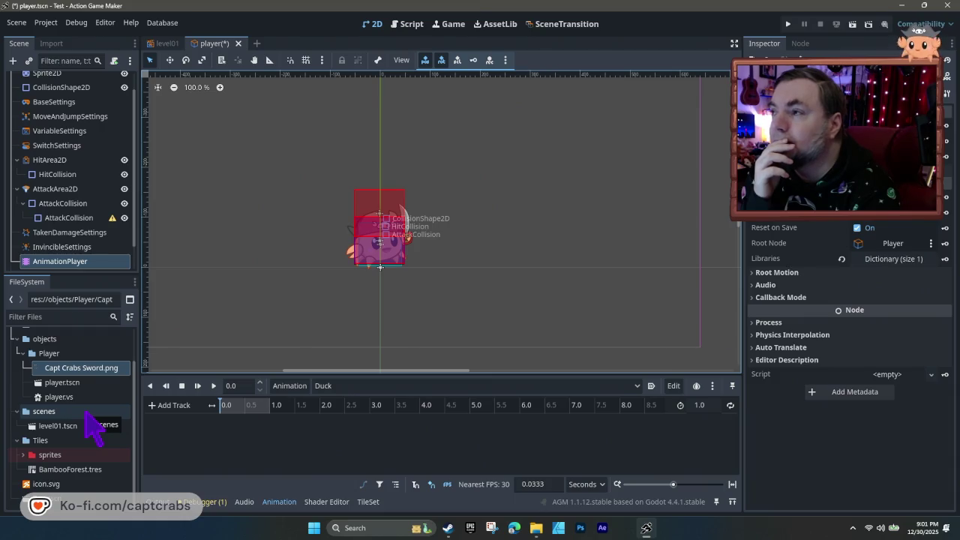
scroll(88, 432, up, 3)
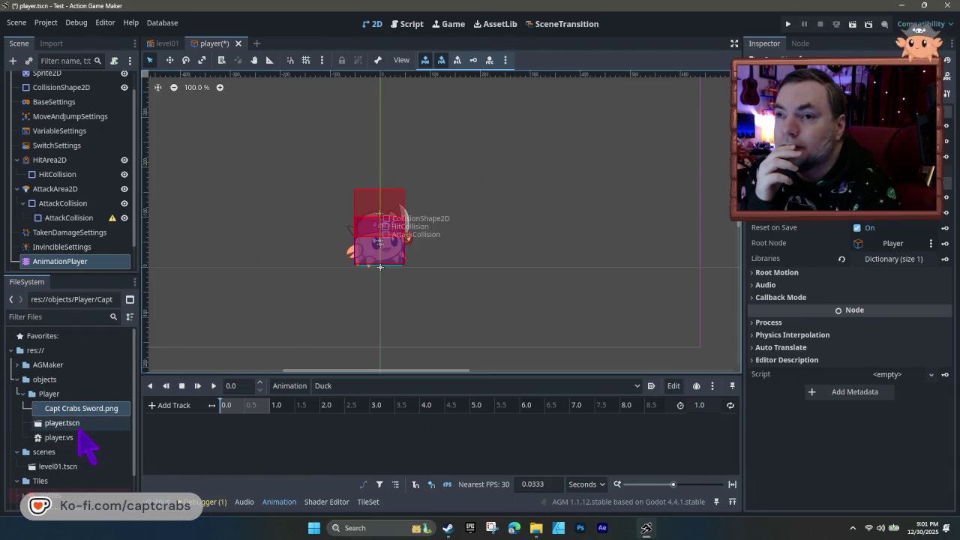
click(49, 394)
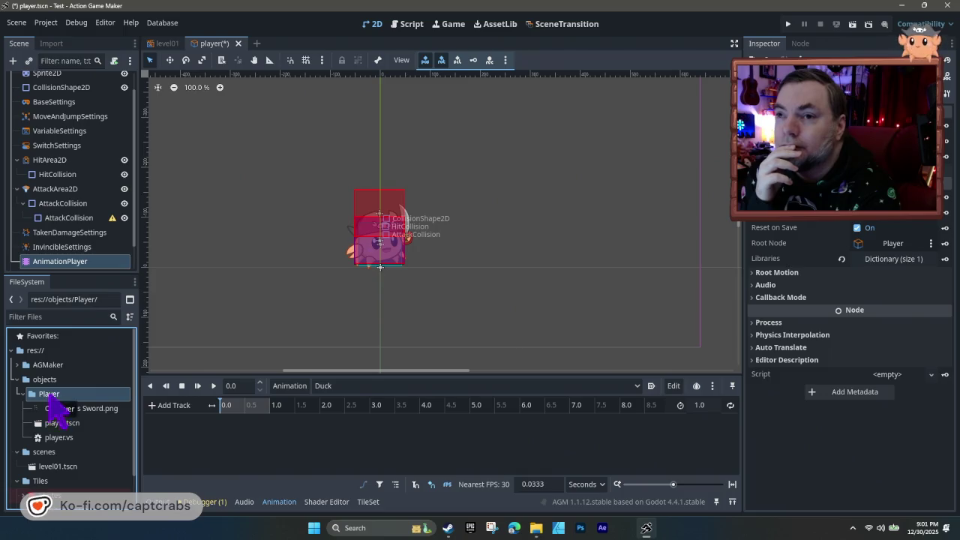
click(17, 364)
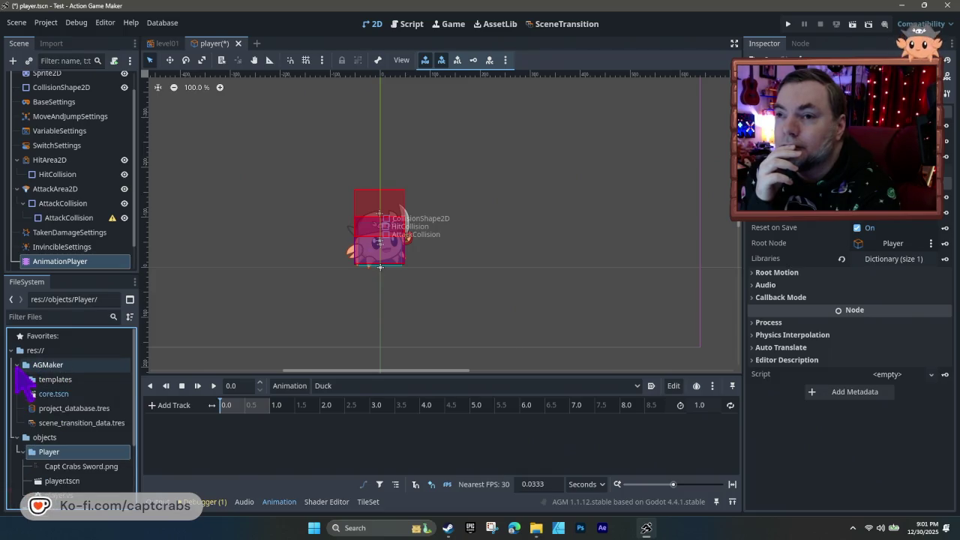
click(17, 365)
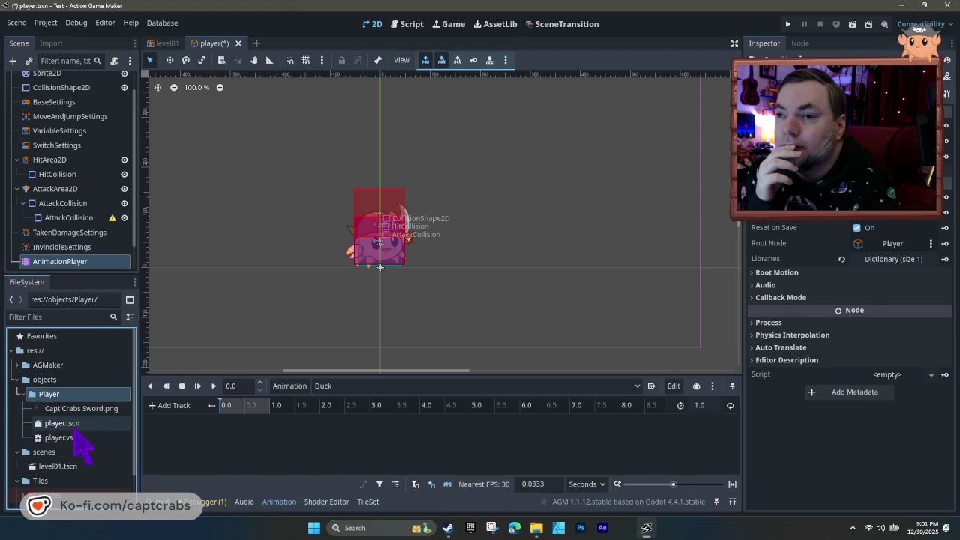
scroll(76, 438, down, 2)
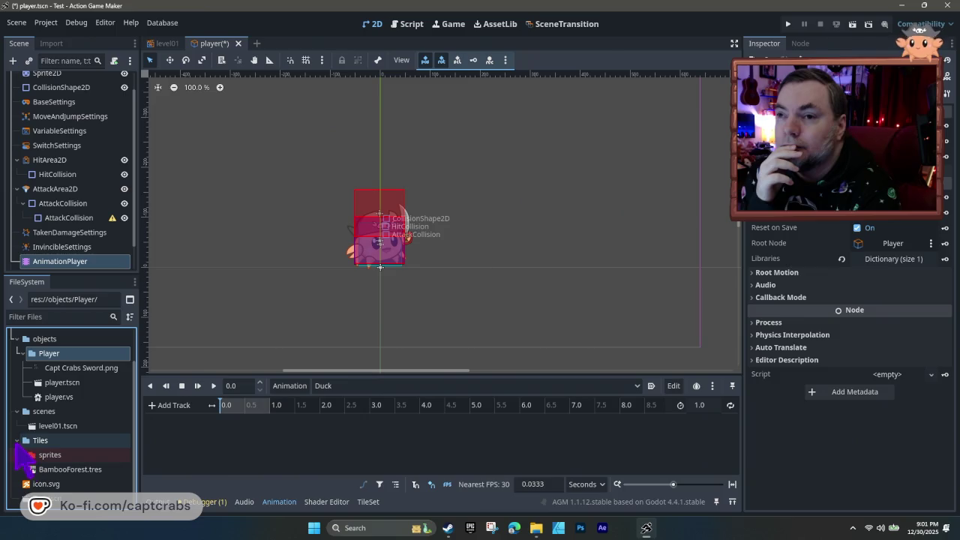
click(23, 455)
scroll(45, 469, down, 2)
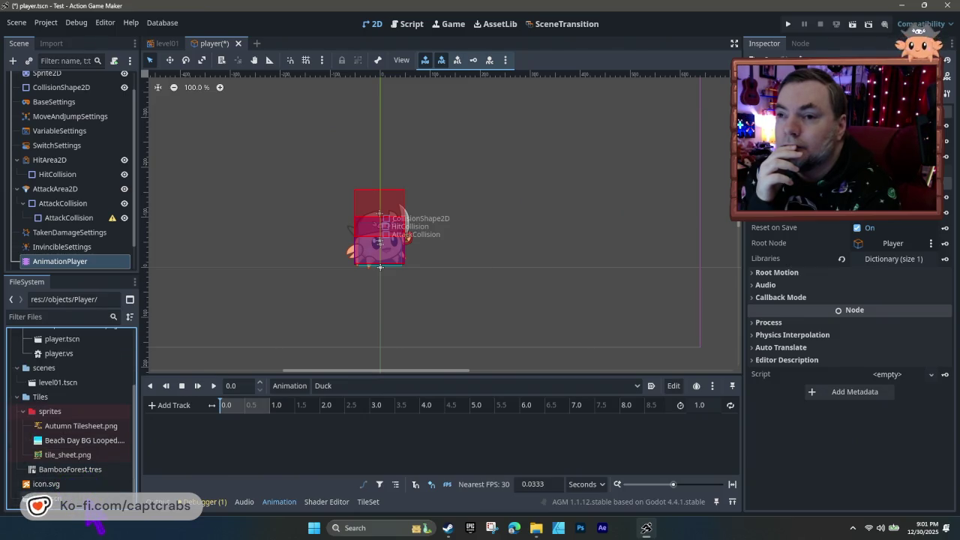
scroll(75, 471, up, 2)
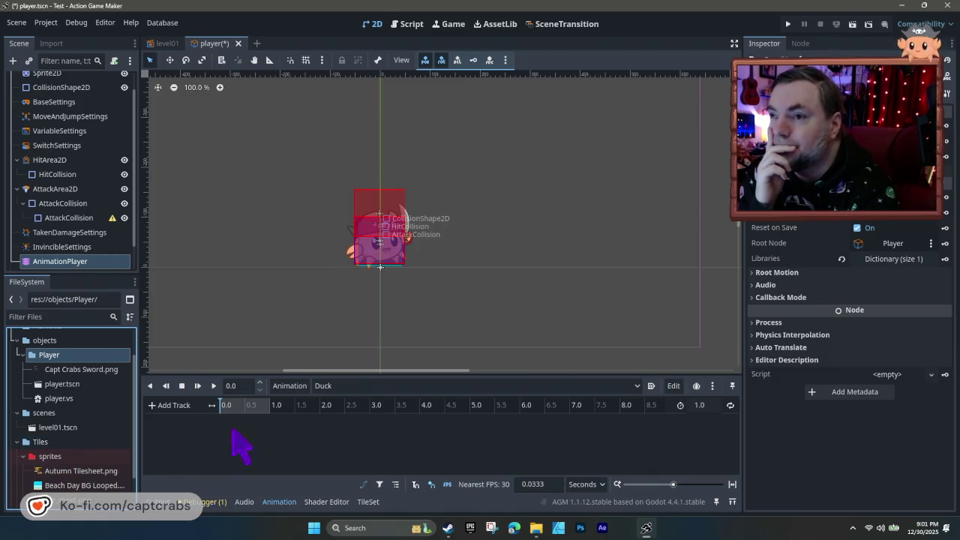
click(292, 387)
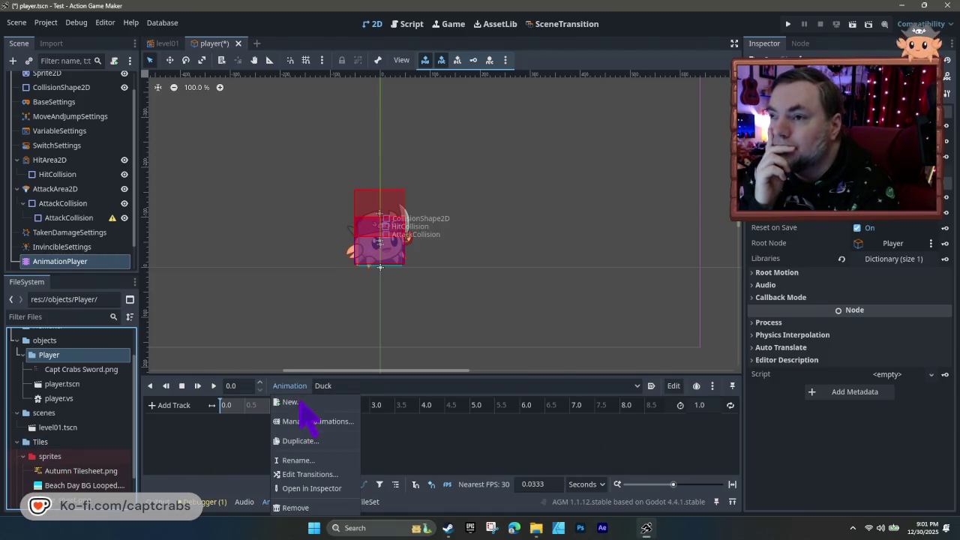
- Open the animation library manager and delete the old Duck animation
click(315, 421)
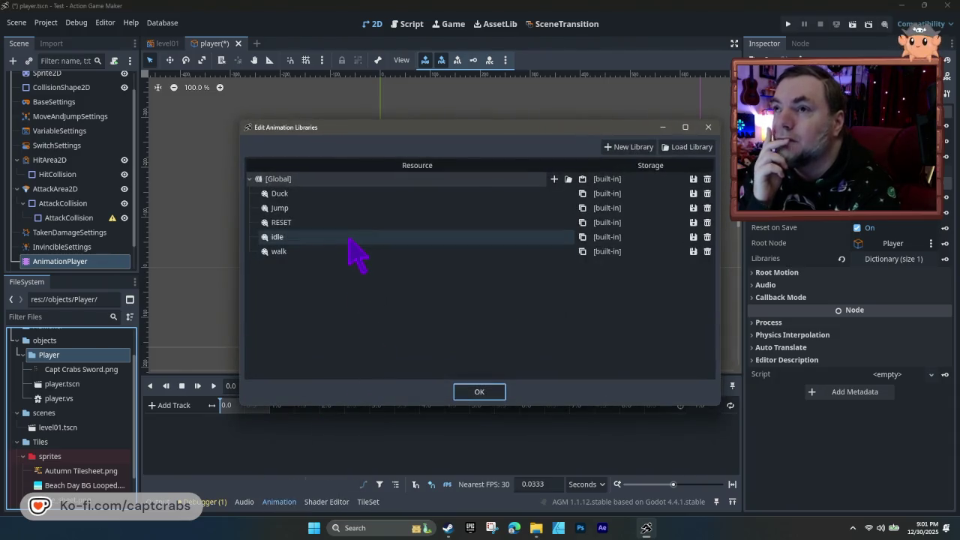
double_click(343, 194)
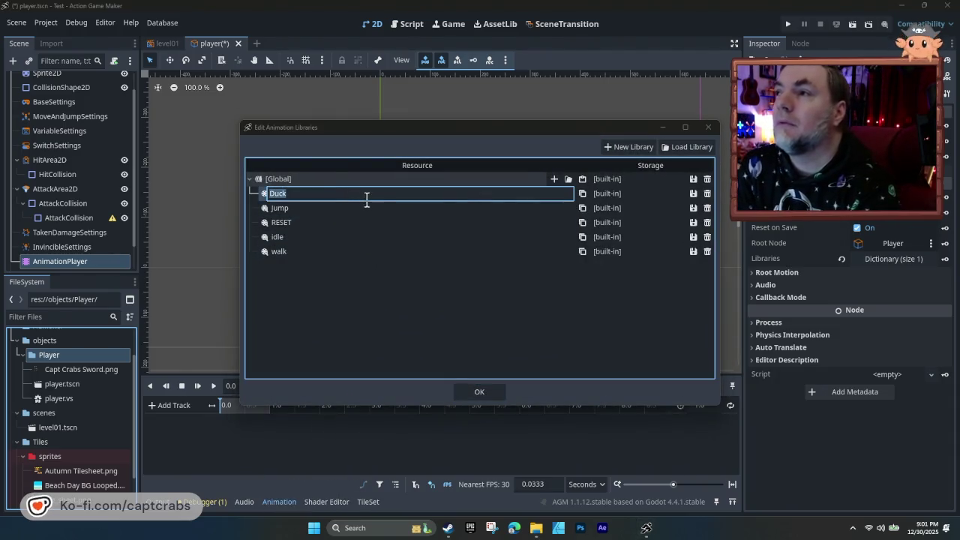
click(263, 192)
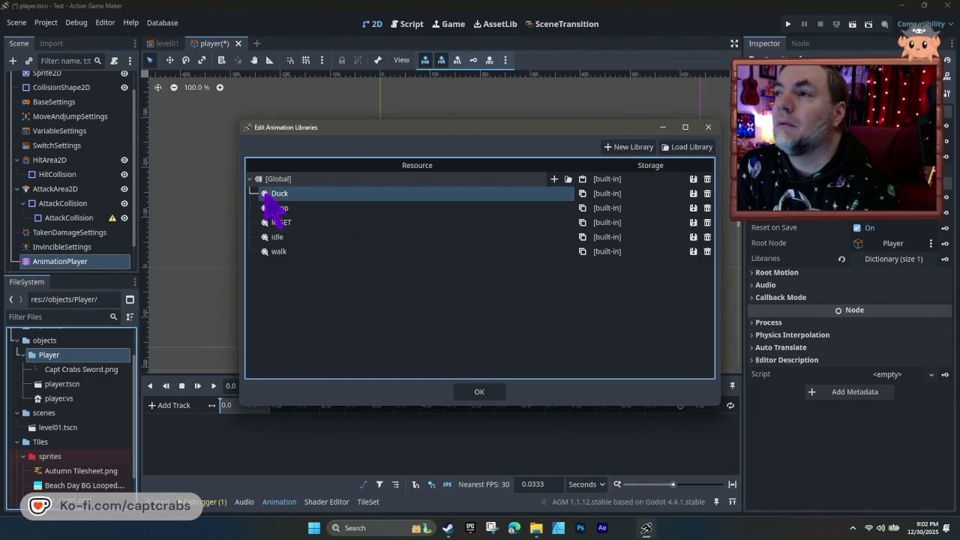
click(483, 194)
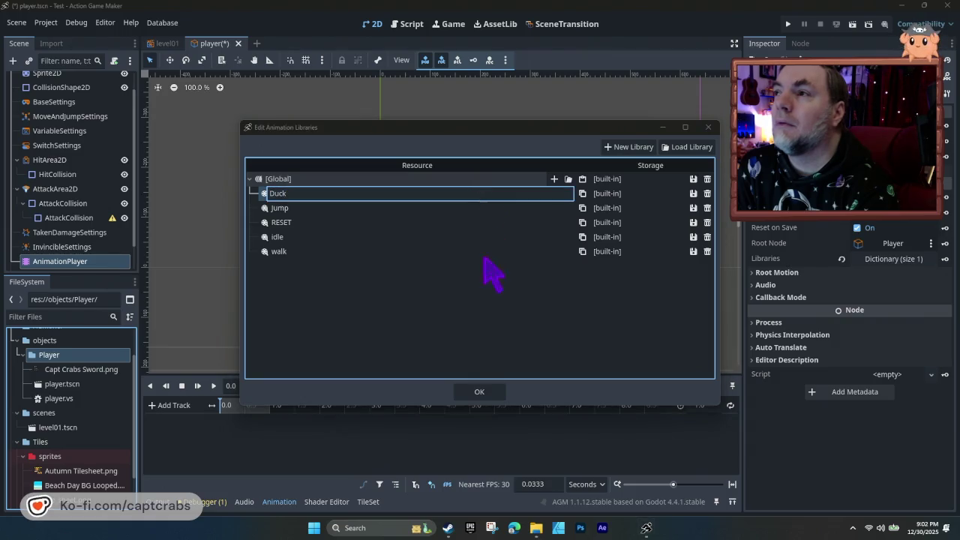
click(502, 276)
click(529, 216)
click(517, 205)
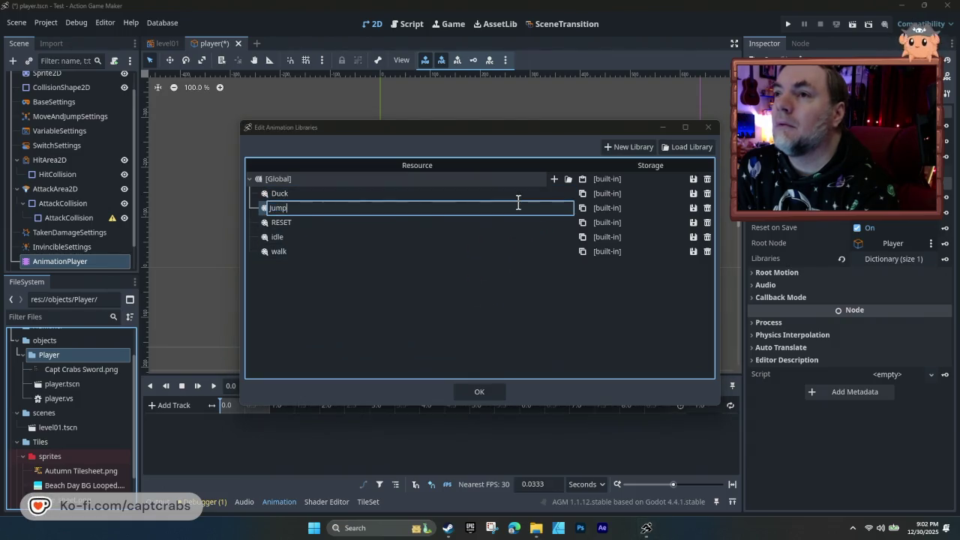
click(496, 299)
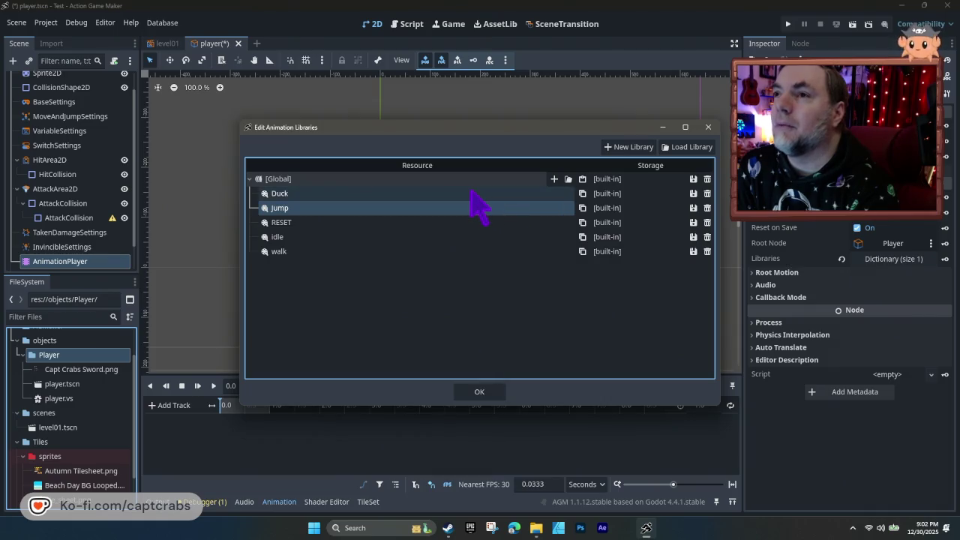
click(381, 191)
click(381, 192)
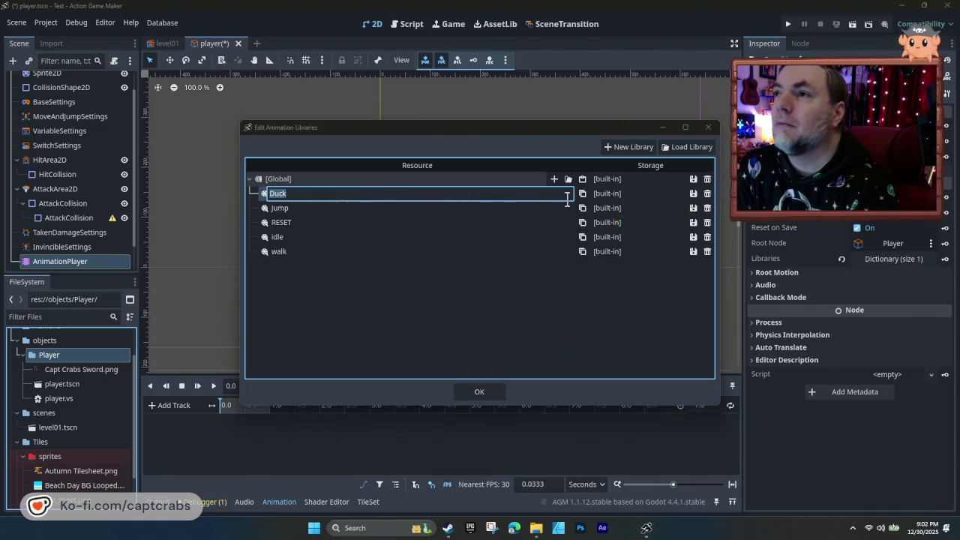
click(703, 201)
click(707, 193)
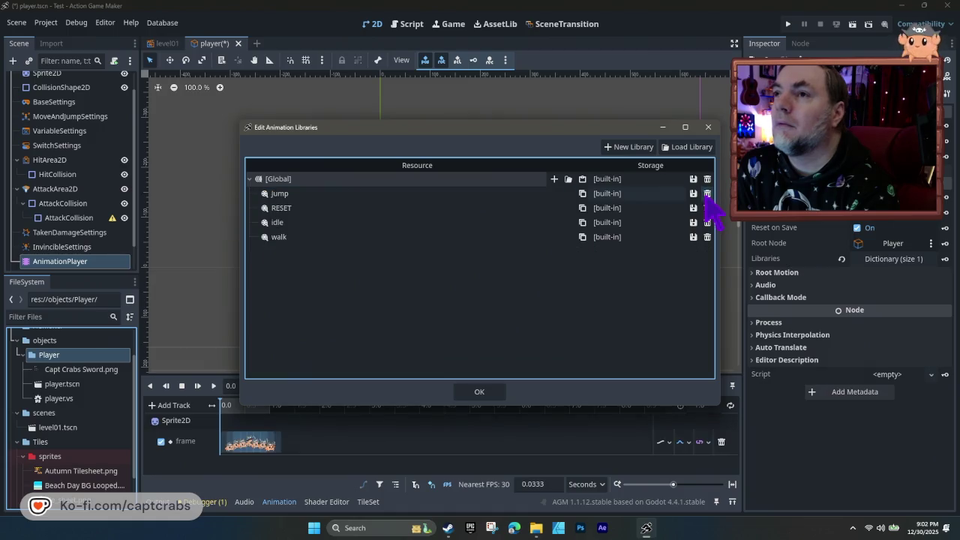
- Rename the Jump animation to lowercase 'jump'
click(516, 195)
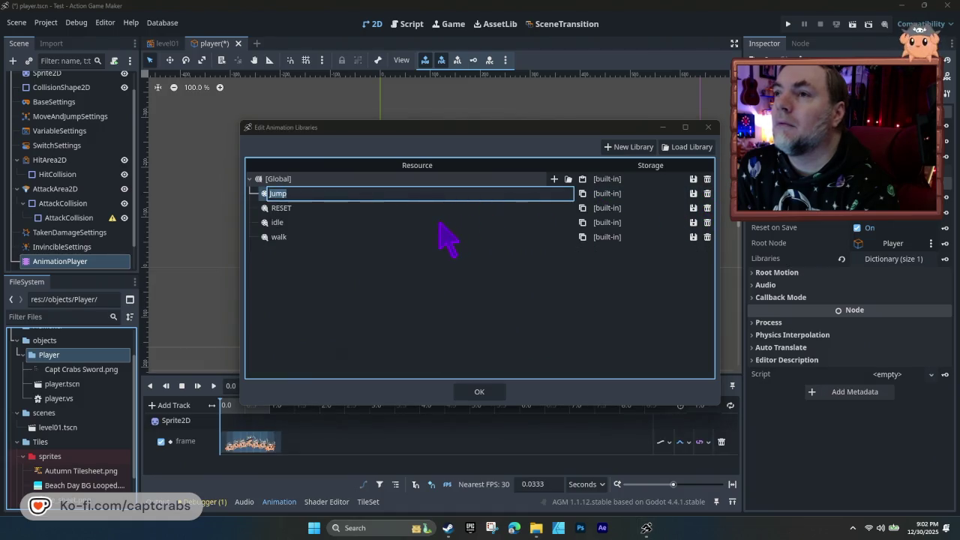
text(jump)
key(Return)
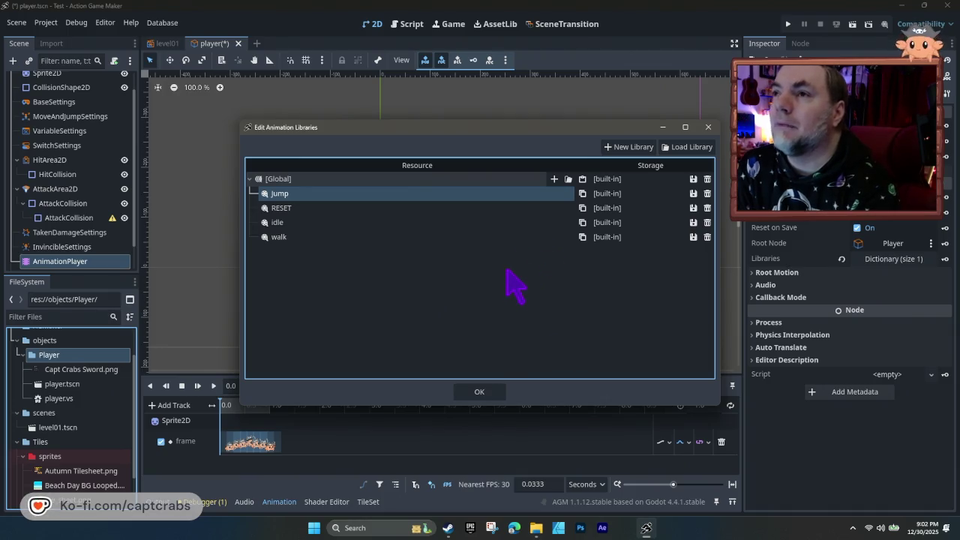
- Add a new 'Duck' animation to the Global library and close the library editor
click(554, 180)
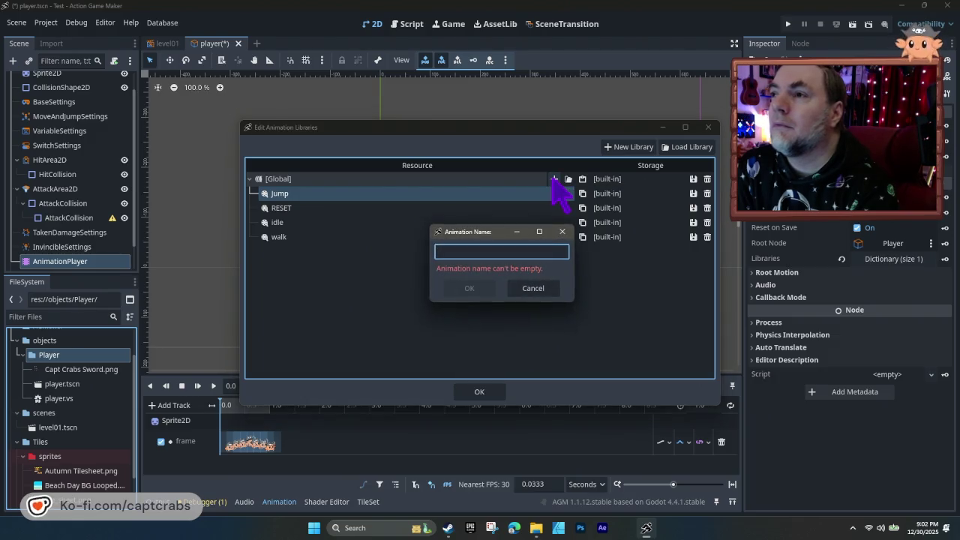
text(Duck)
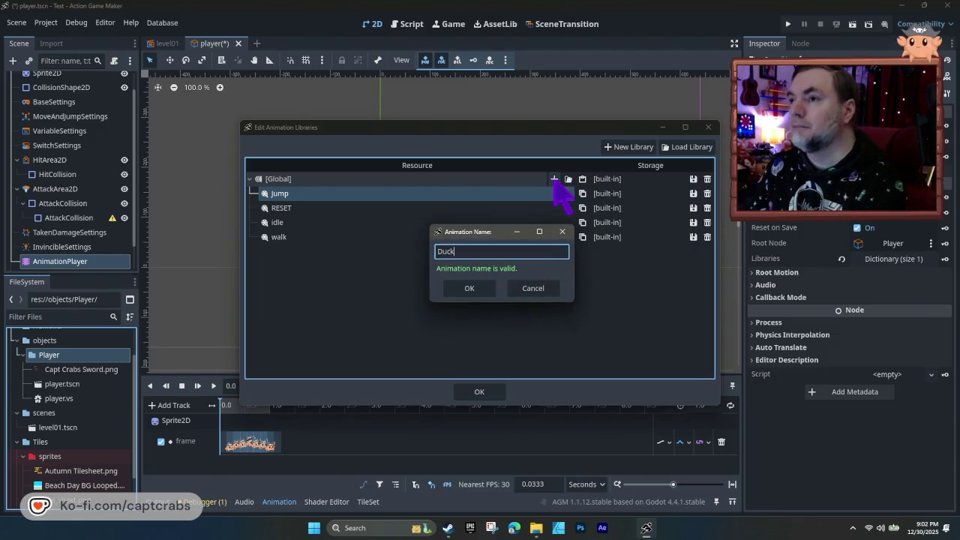
key(Return)
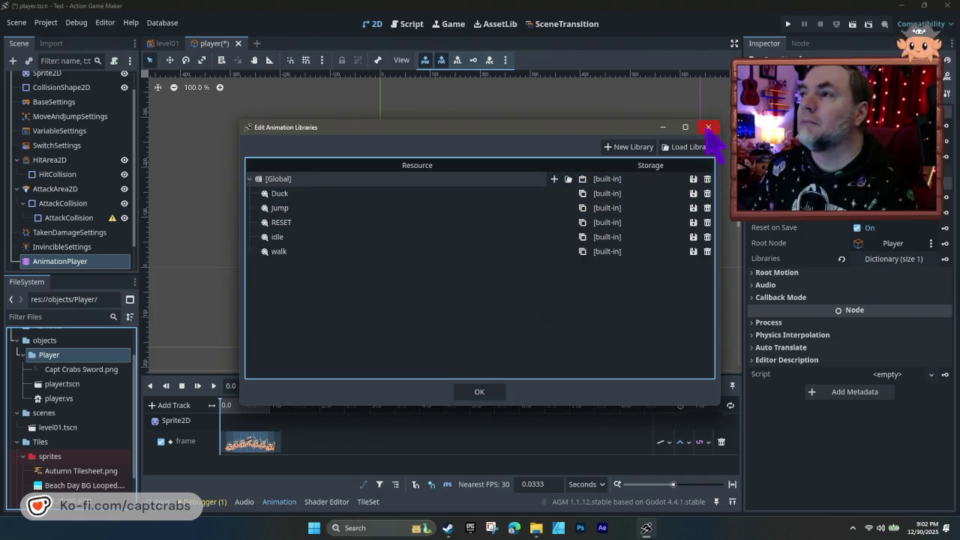
click(484, 193)
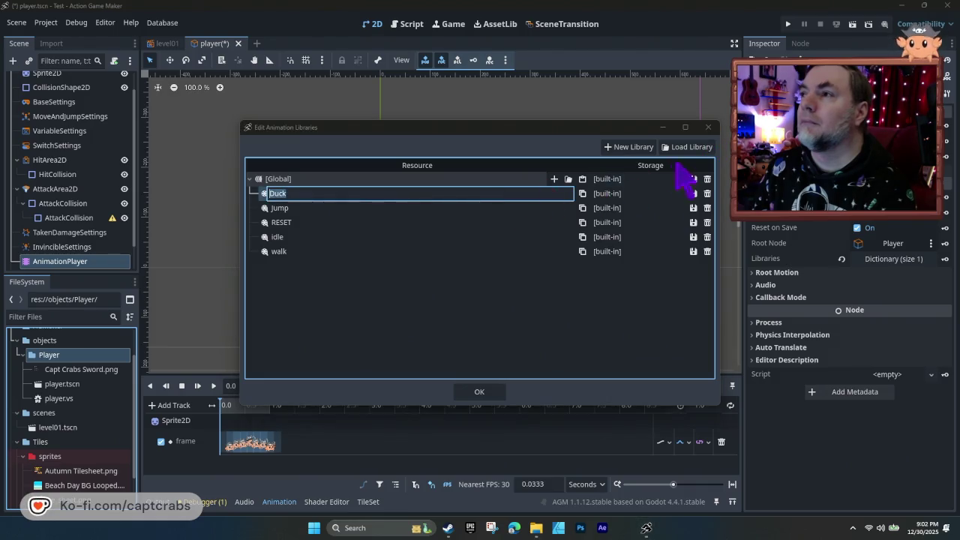
click(708, 126)
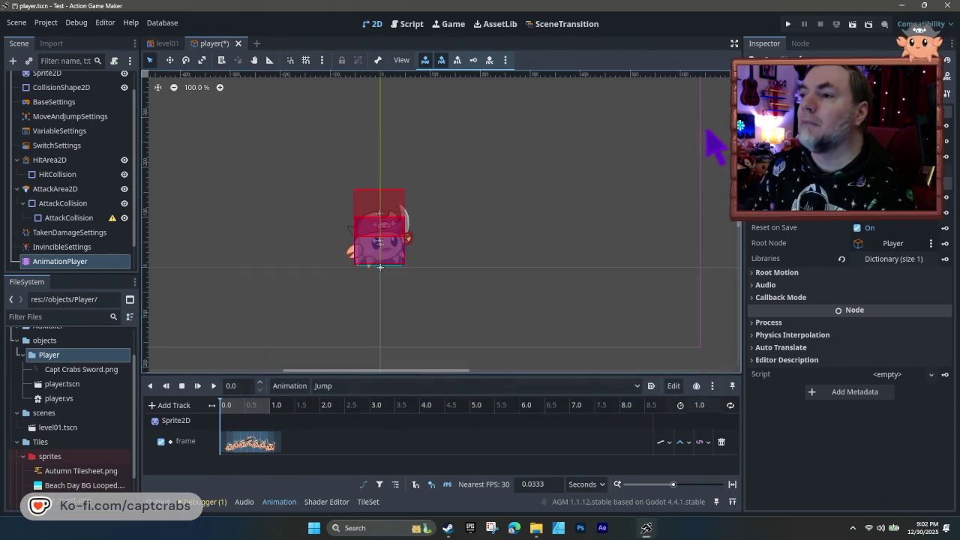
- Check in Manage Animations that the Duck animation exists, then close it
click(673, 385)
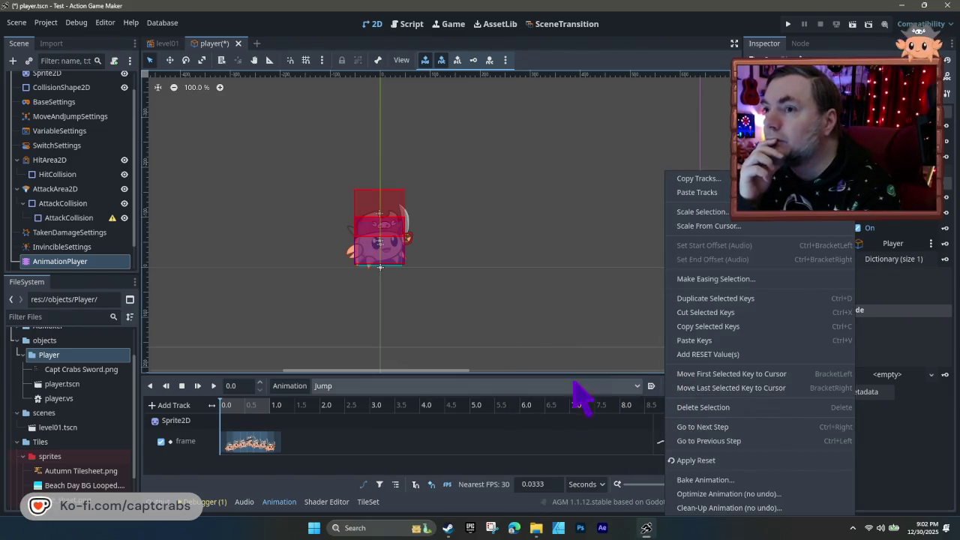
click(315, 387)
click(306, 387)
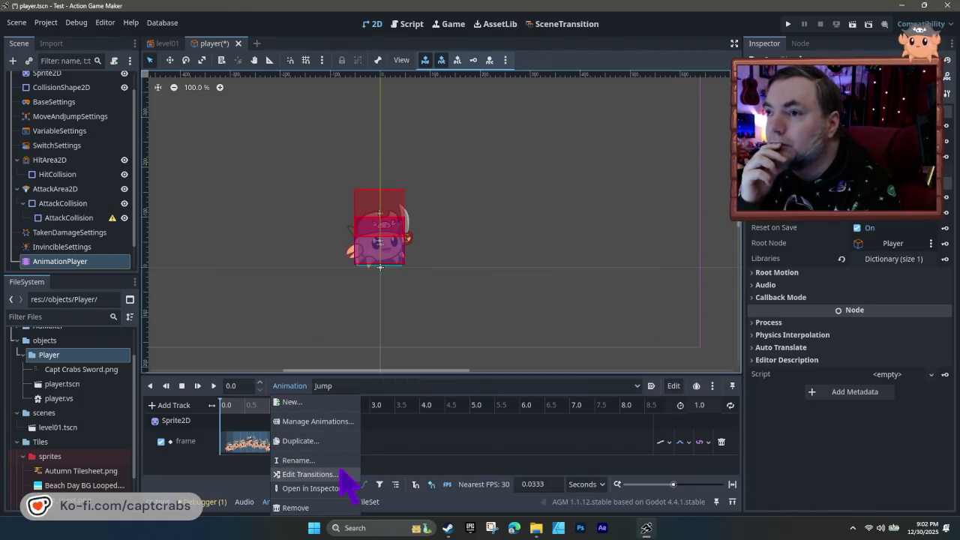
click(335, 420)
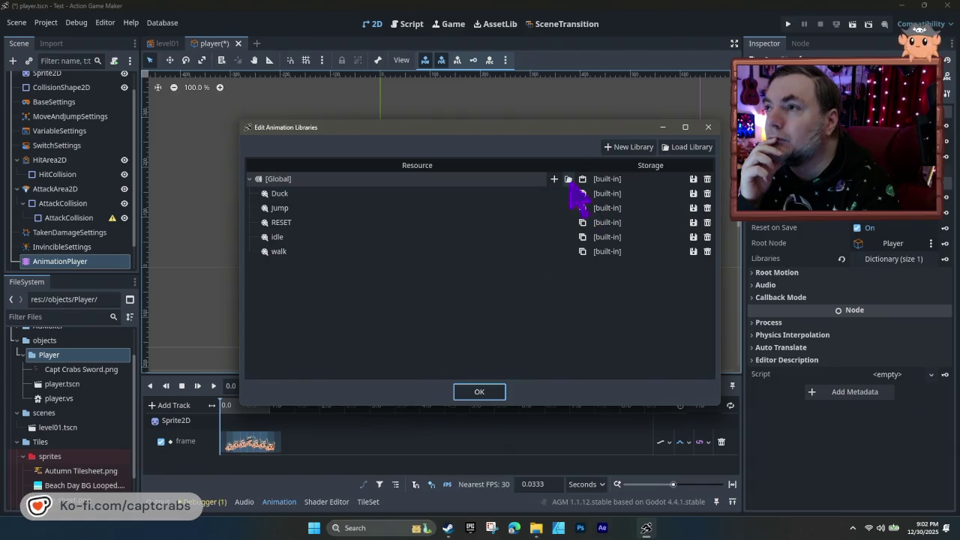
double_click(538, 193)
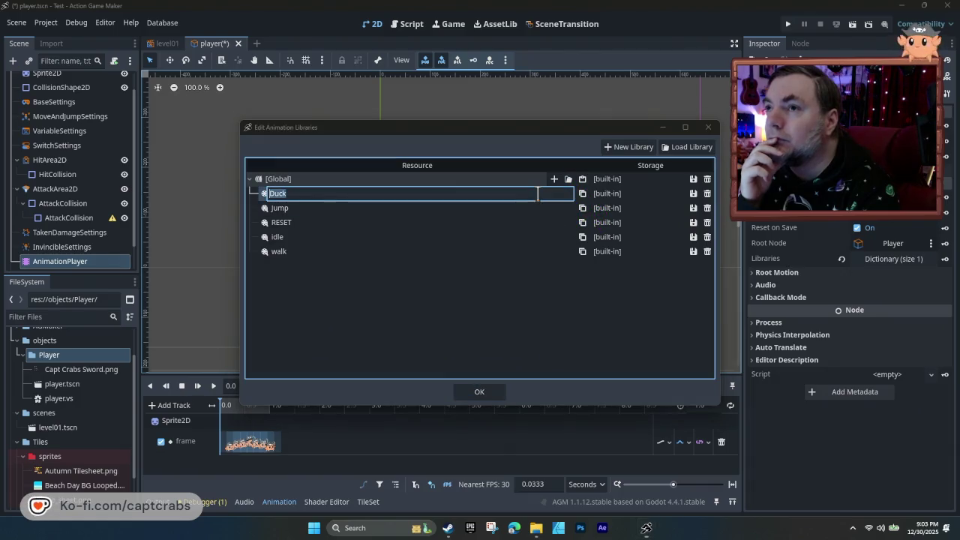
click(262, 194)
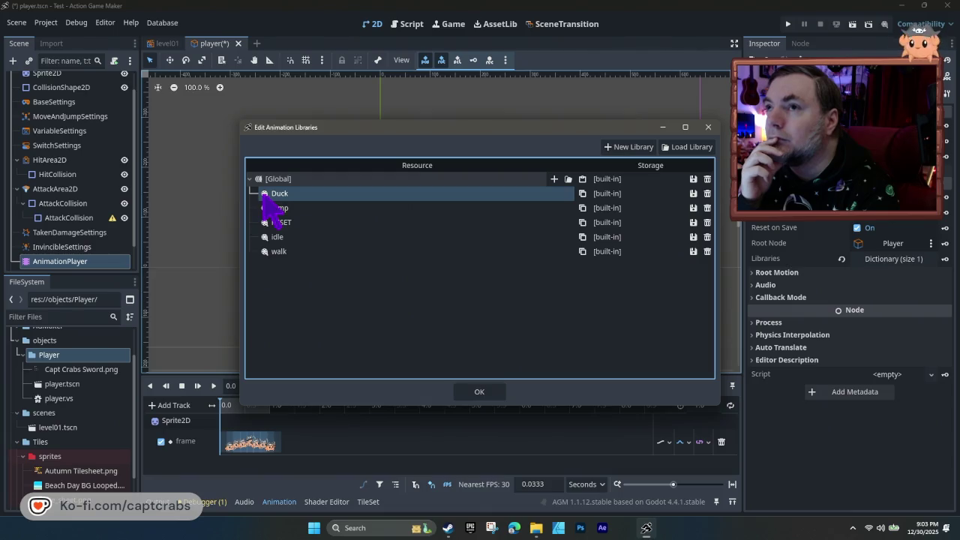
click(708, 126)
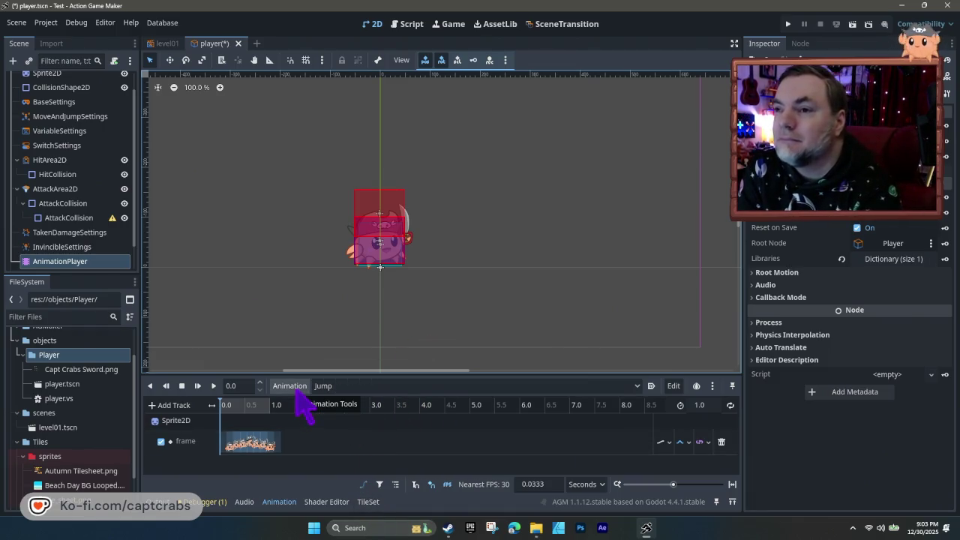
- Select Duck as the animation being edited in the timeline, then select the Sprite2D node
click(330, 386)
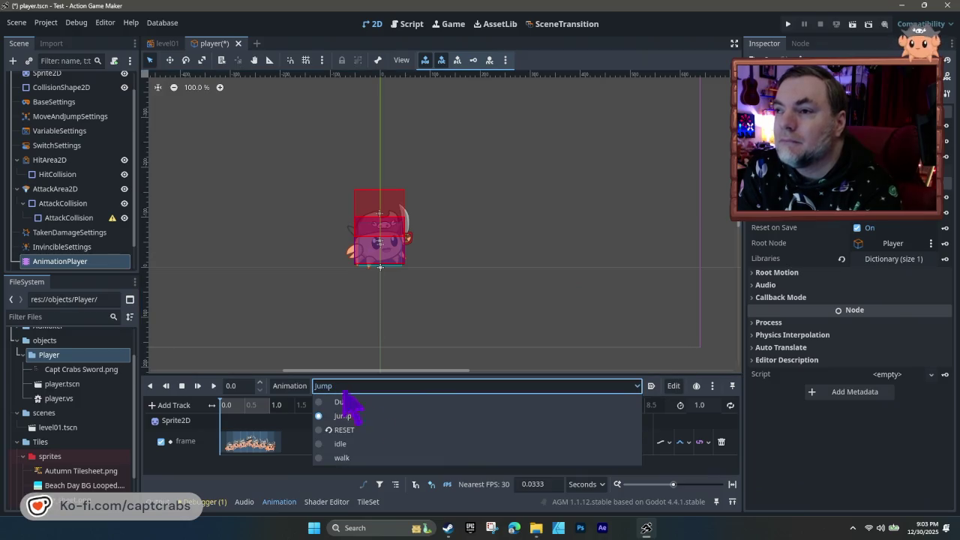
click(365, 404)
click(285, 453)
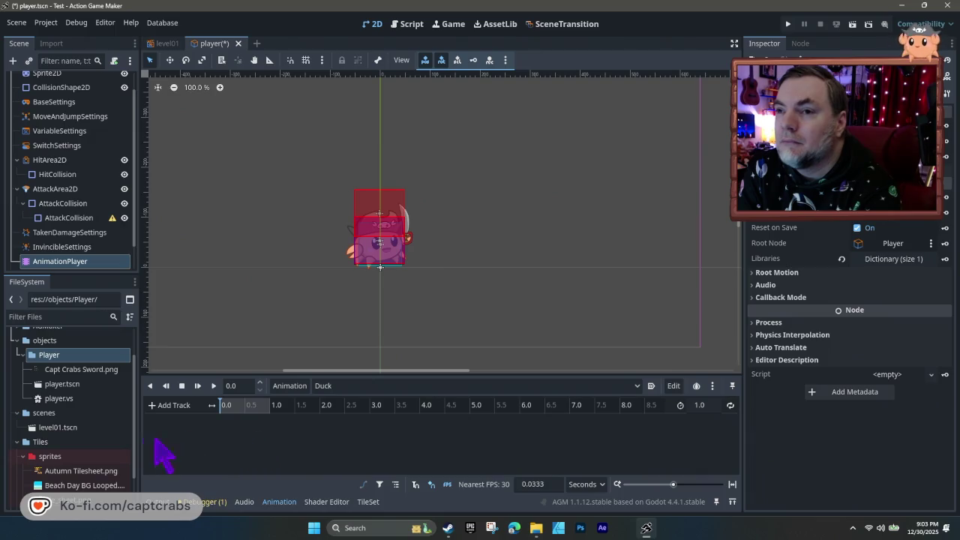
drag(79, 369, 234, 441)
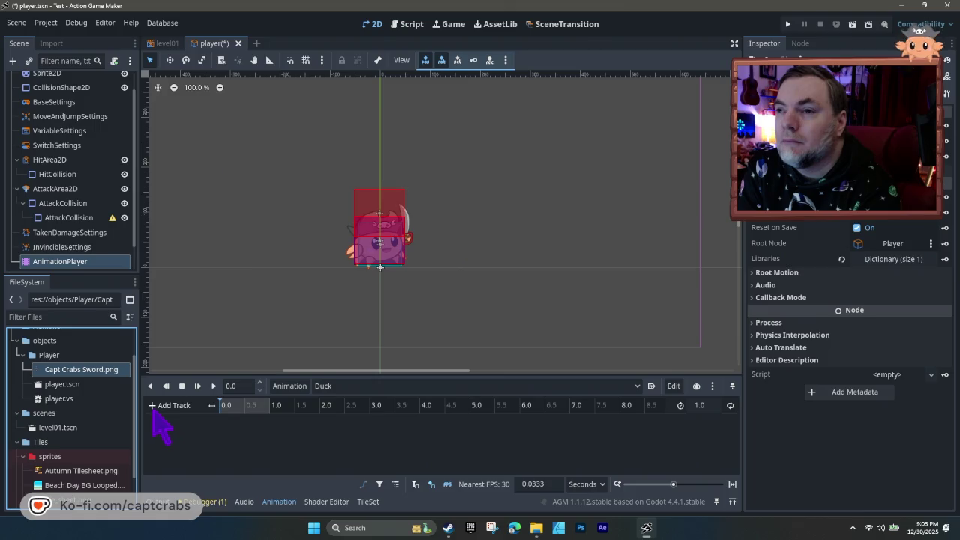
click(342, 387)
click(351, 428)
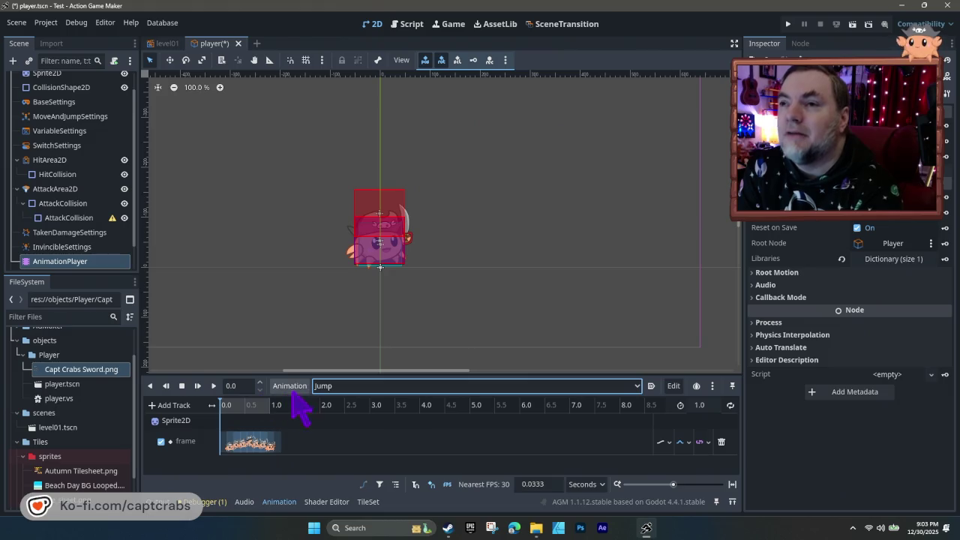
click(341, 390)
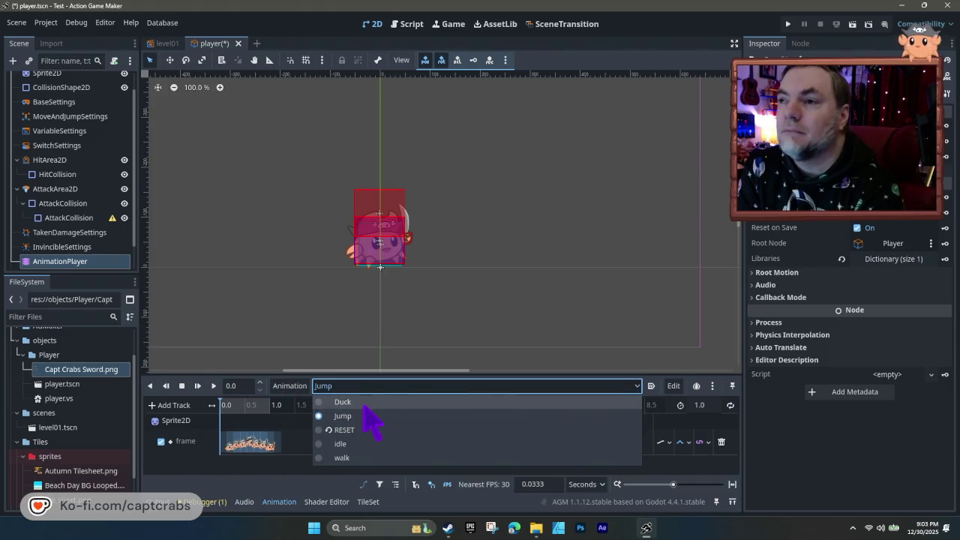
click(356, 399)
scroll(73, 212, up, 1)
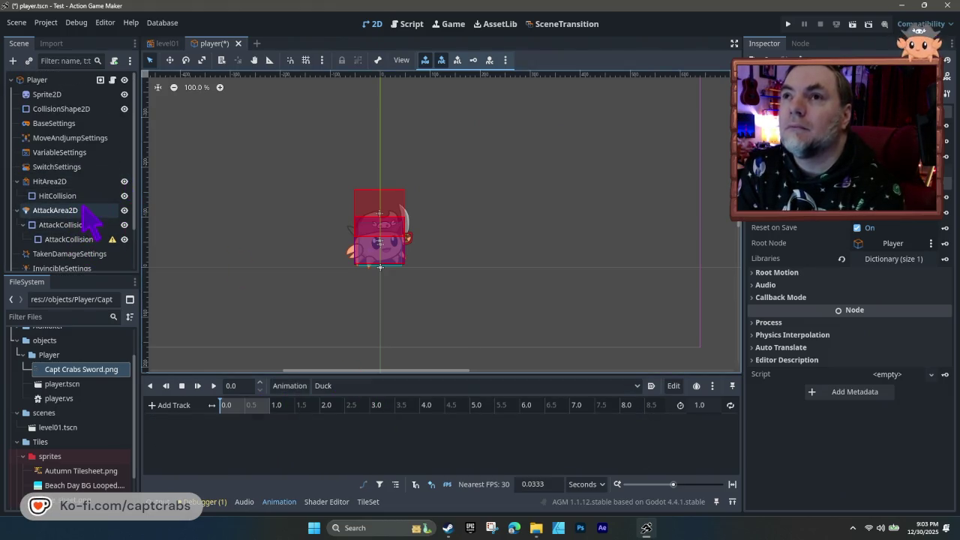
click(65, 95)
- Try dragging Sprite2D into the empty Duck timeline, then close Action Game Maker
click(69, 98)
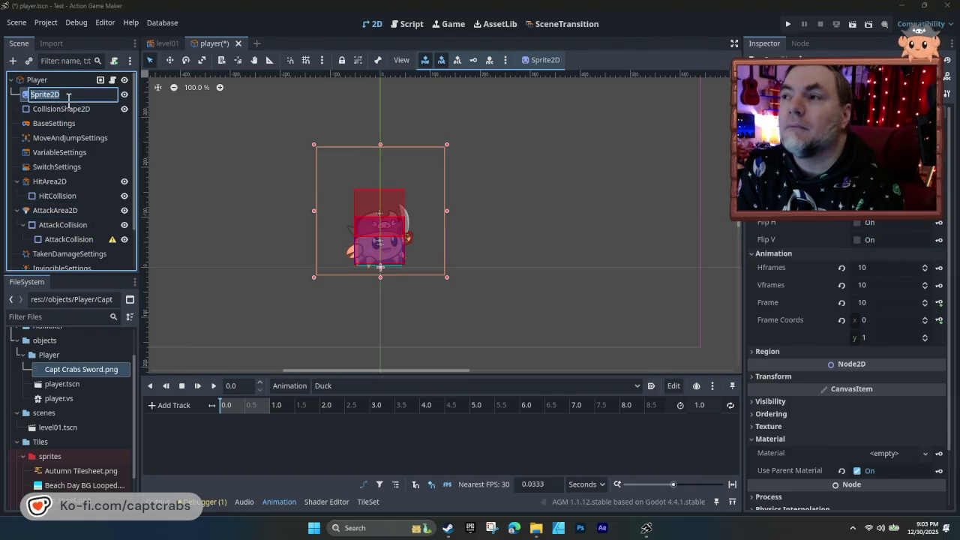
double_click(27, 98)
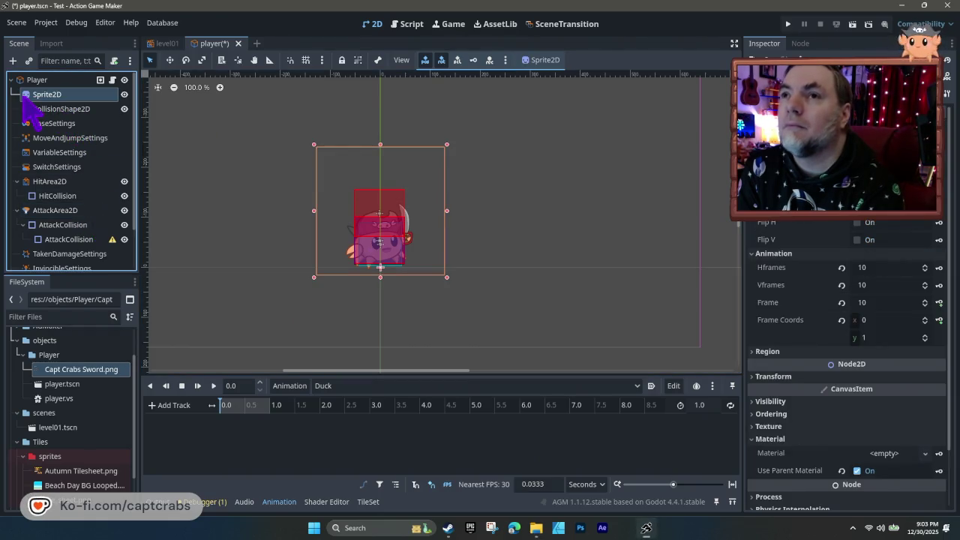
mouse_move(34, 96)
mouse_down()
mouse_move(208, 358)
mouse_move(257, 461)
mouse_up()
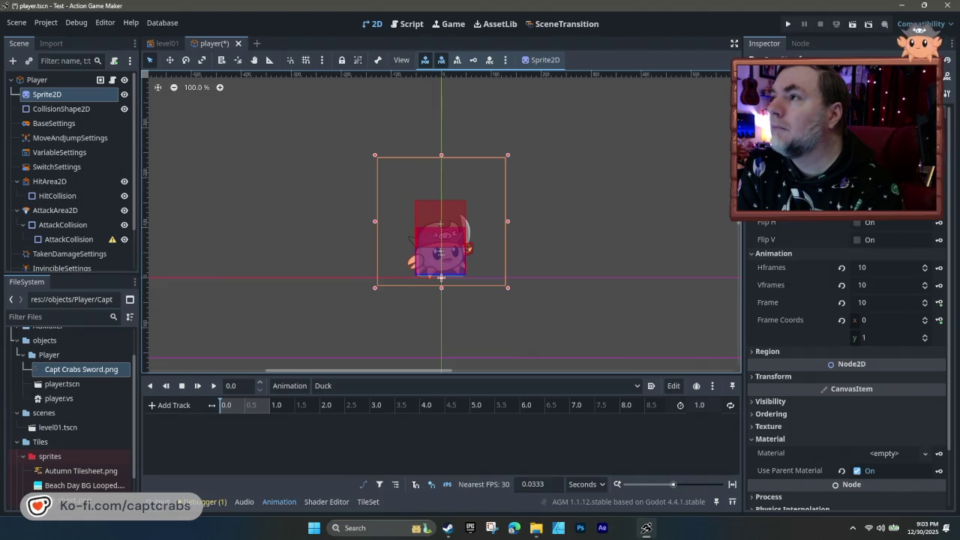
scroll(833, 297, down, 2)
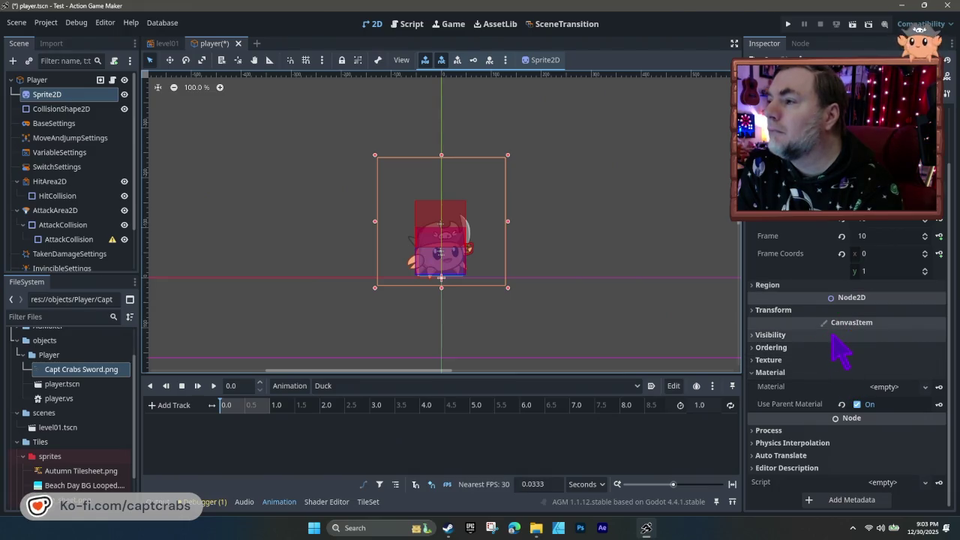
scroll(840, 349, up, 2)
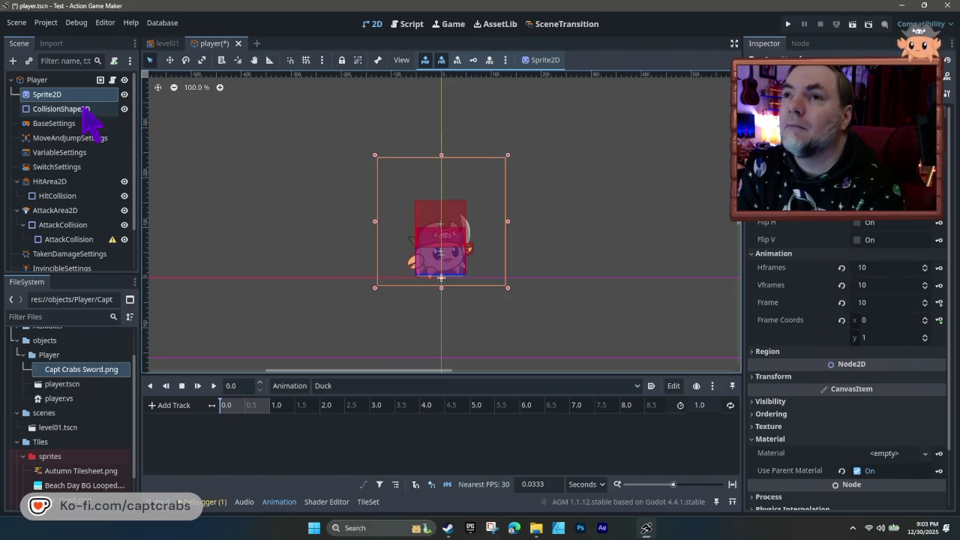
scroll(80, 197, down, 2)
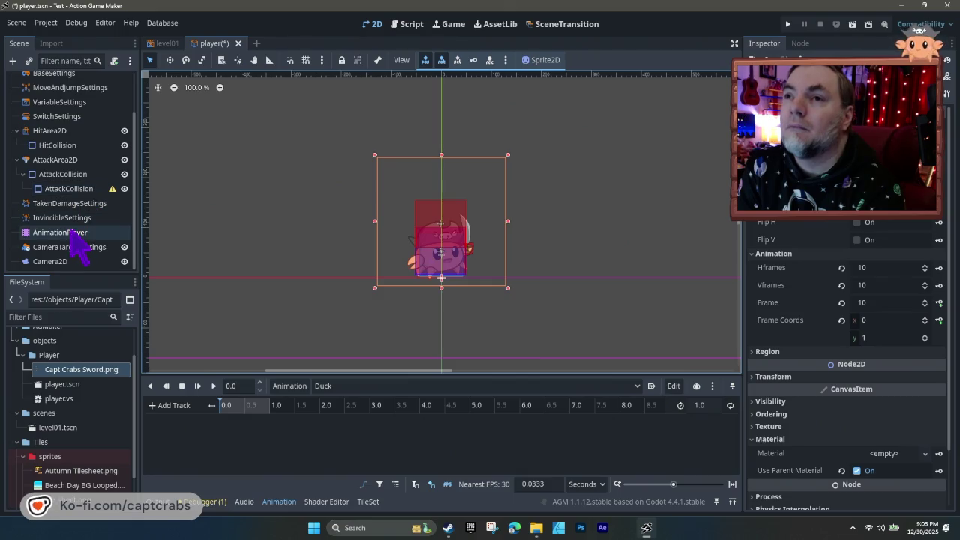
click(84, 231)
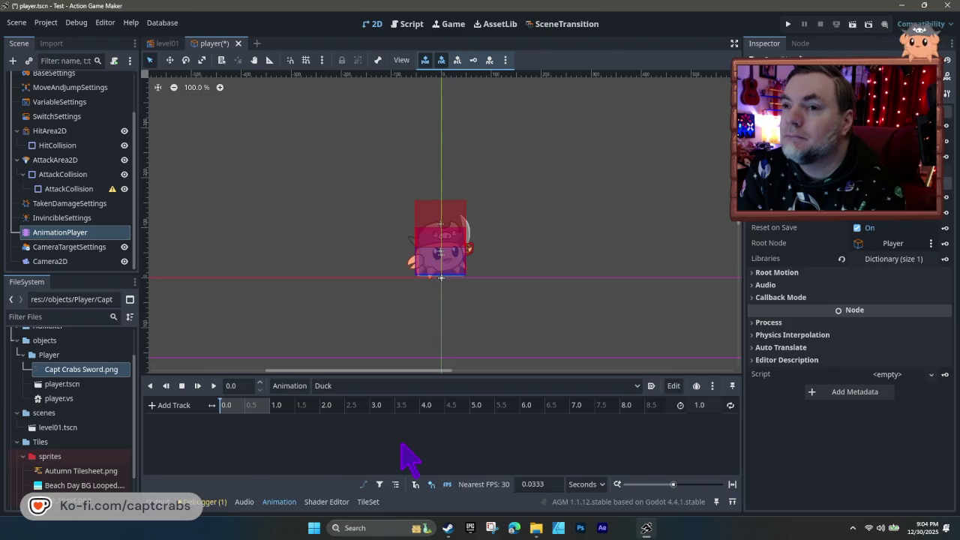
click(947, 6)
- Save and quit Action Game Maker, postpone the GameMaker update, and open the CaptCrabs project
click(405, 300)
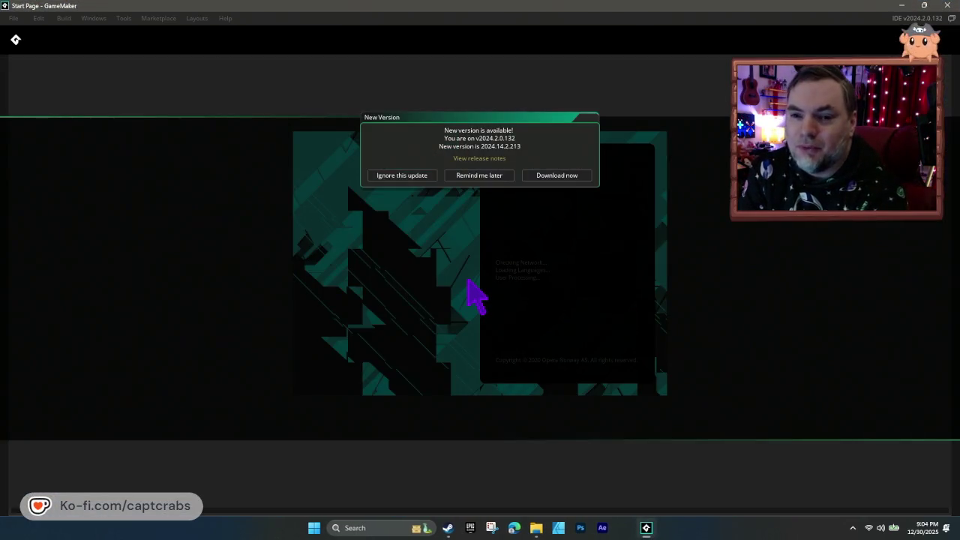
click(470, 176)
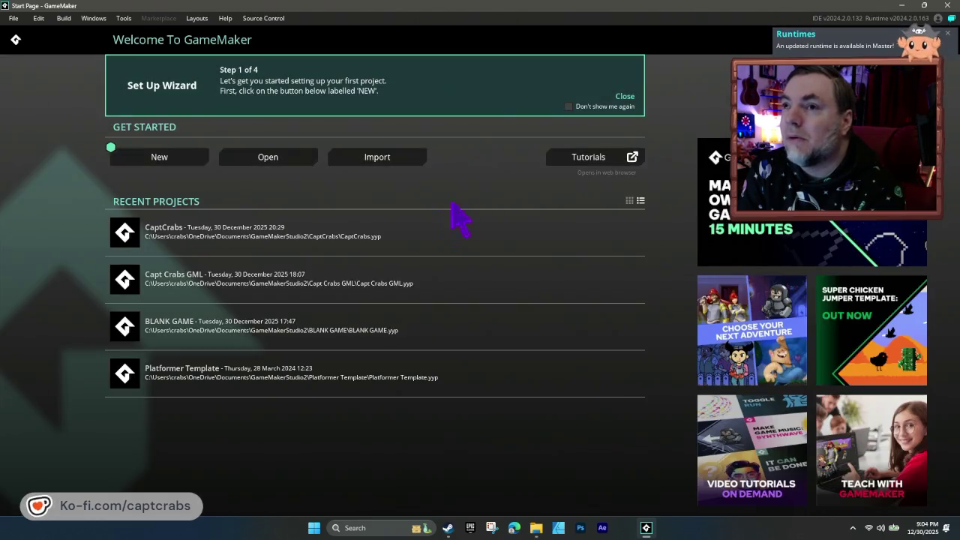
click(335, 232)
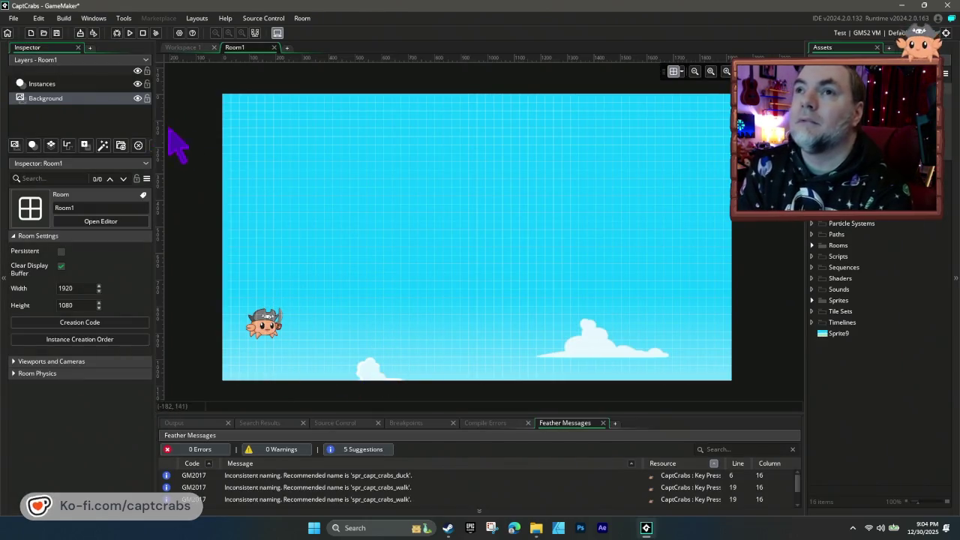
click(61, 84)
- Set Room1's Background layer Offset Y to -1000 so the beach and sea show
click(69, 101)
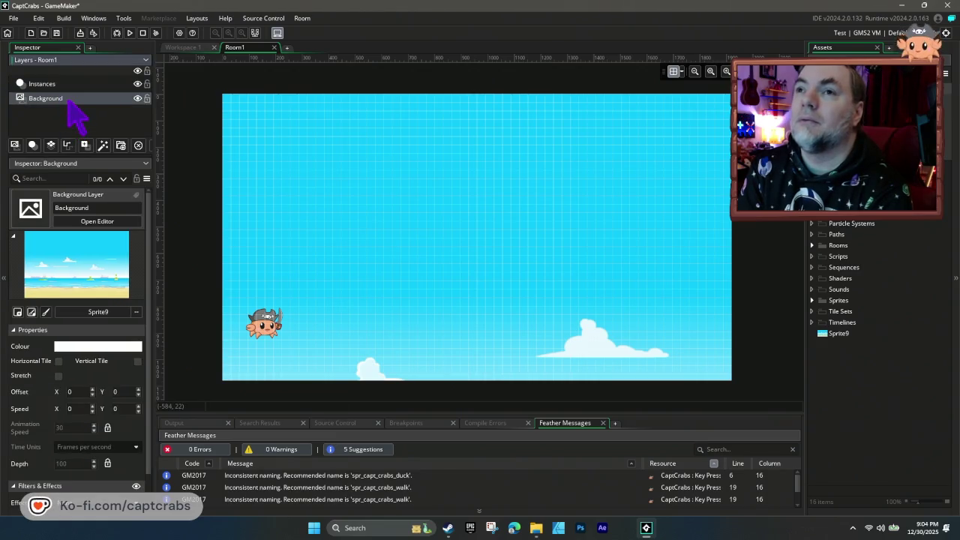
scroll(97, 406, down, 1)
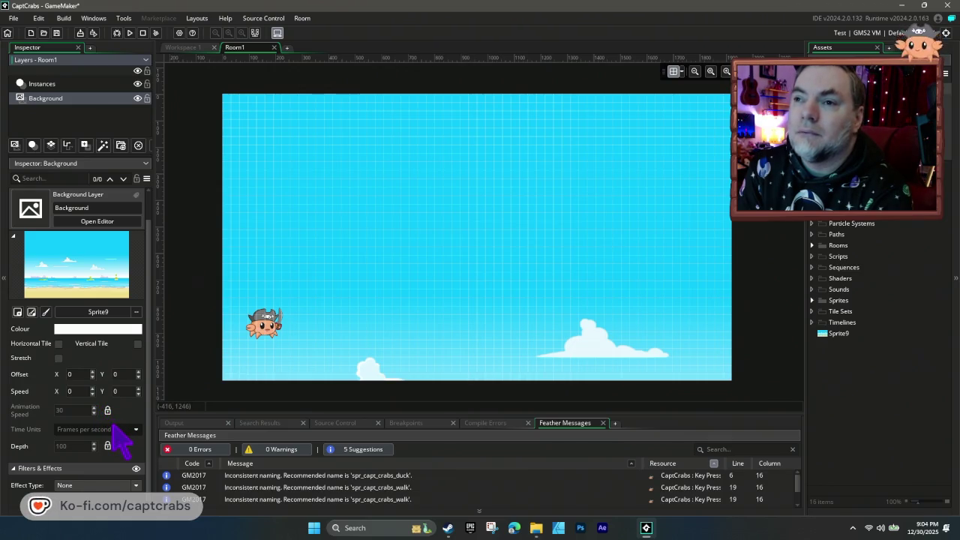
click(69, 375)
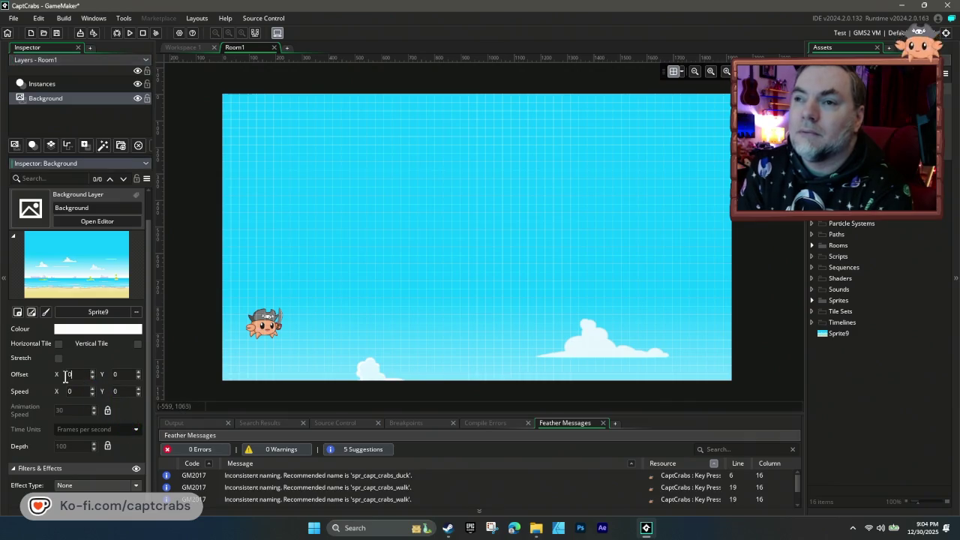
click(119, 375)
text(-500)
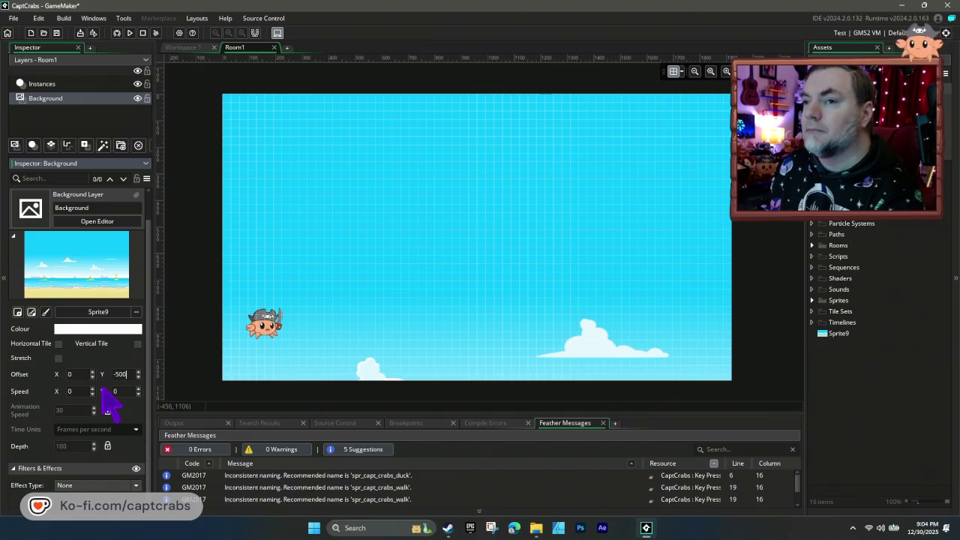
key(Return)
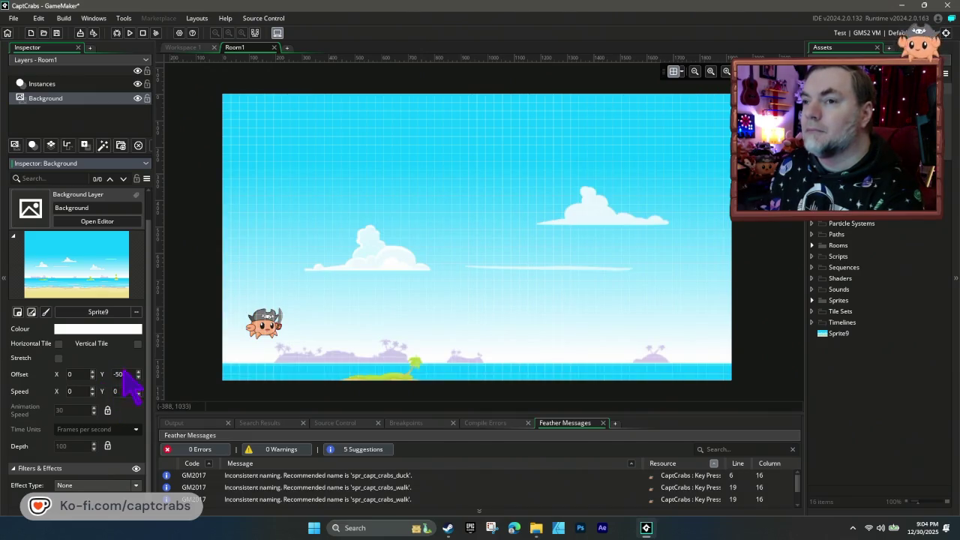
click(138, 376)
double_click(126, 375)
text(-)
key(Return)
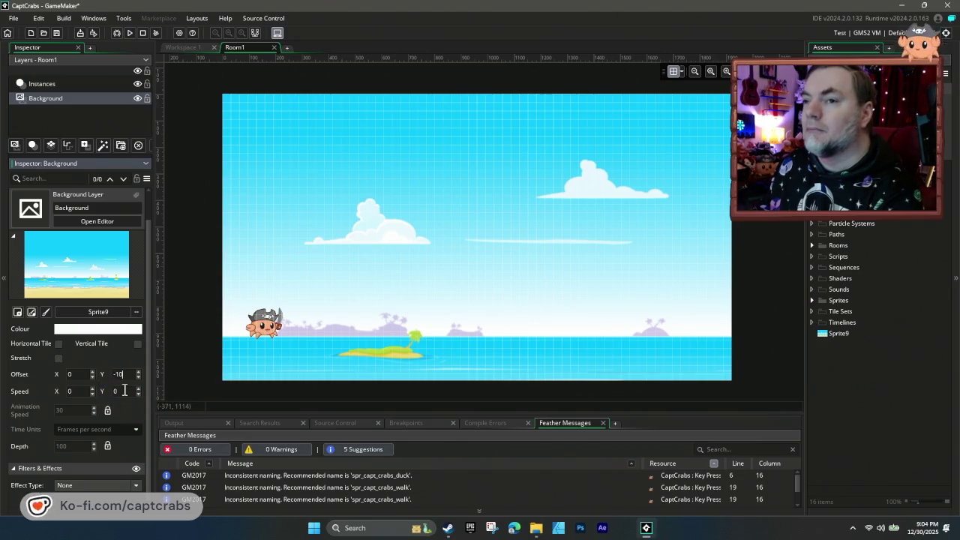
text(00)
key(Return)
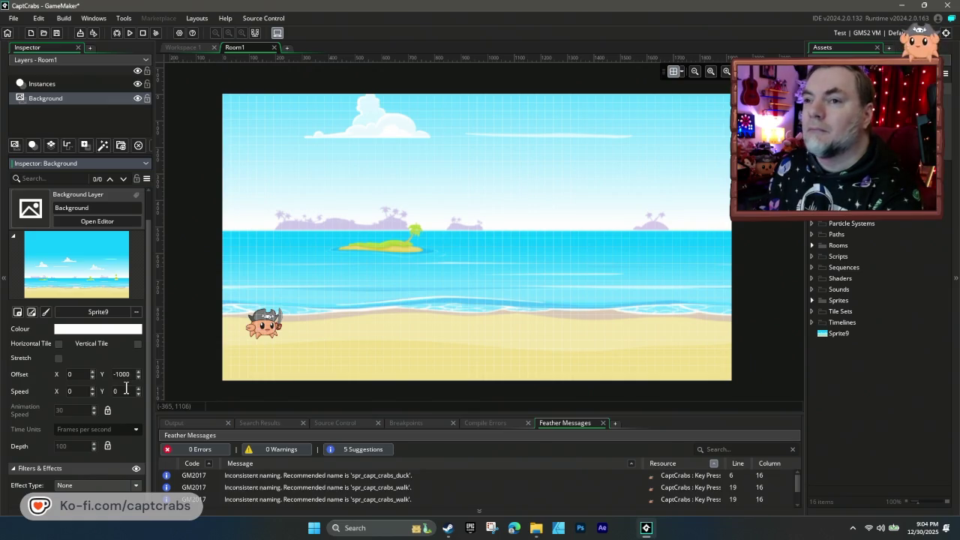
click(208, 364)
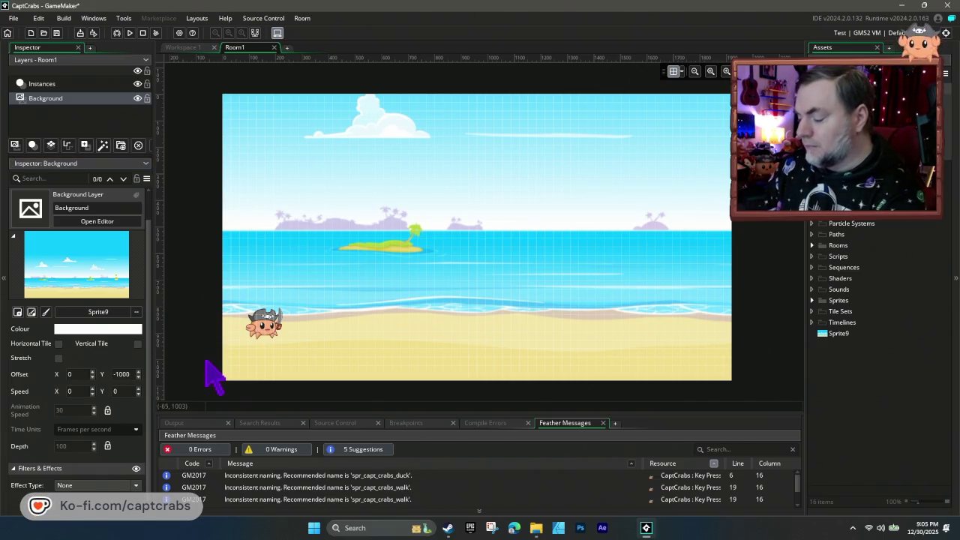
- Run the game with F5, walk the crab right and left and jump, then quit with Escape
key(F5)
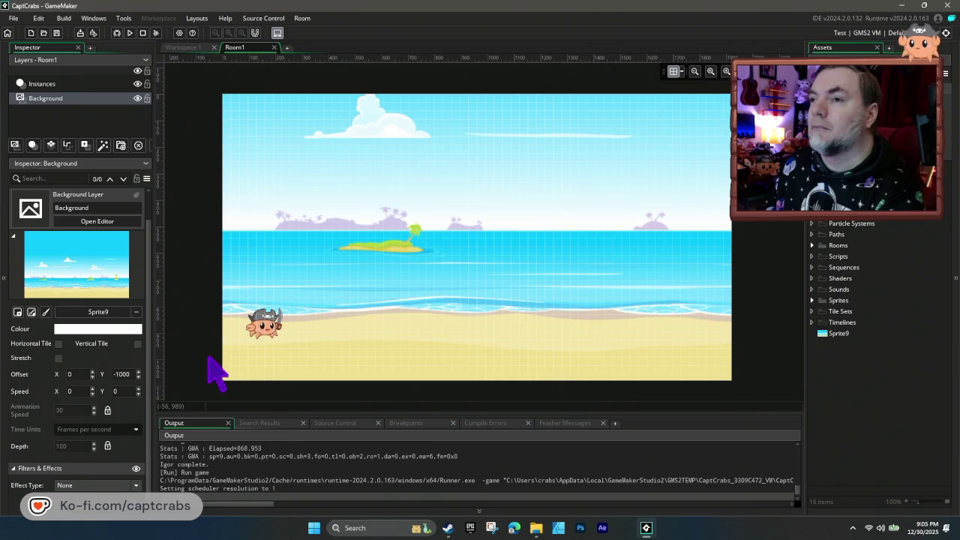
key(Right)
key(Right)
key(Right)
key(space)
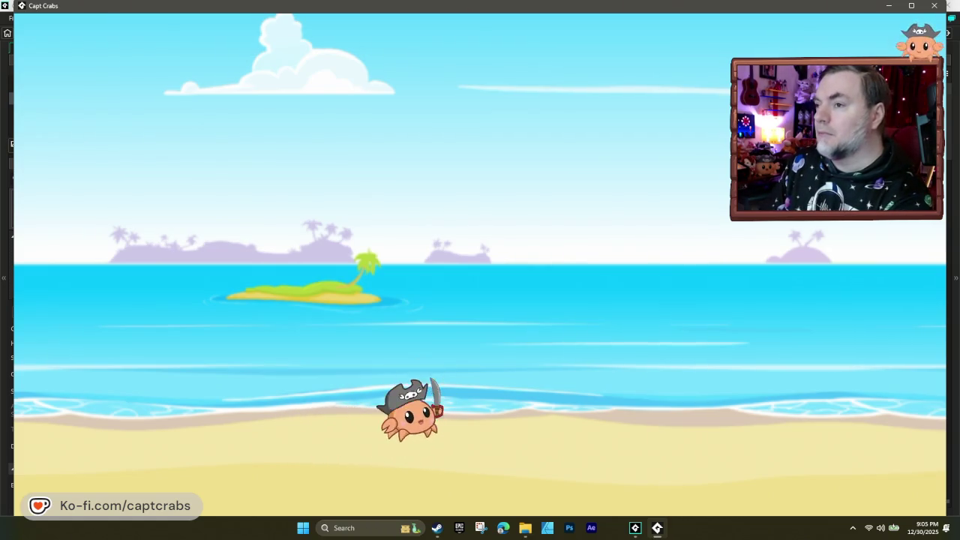
key(Right)
key(space)
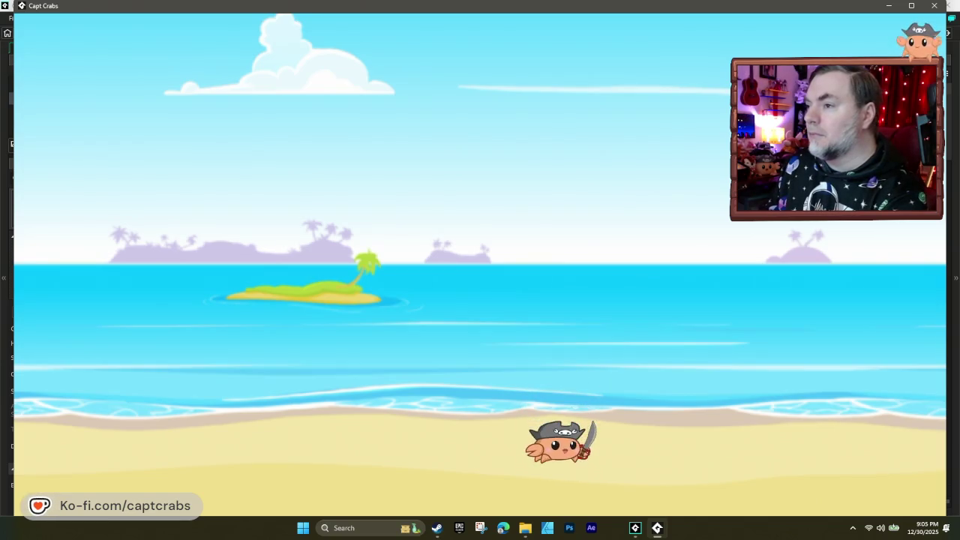
key(Left)
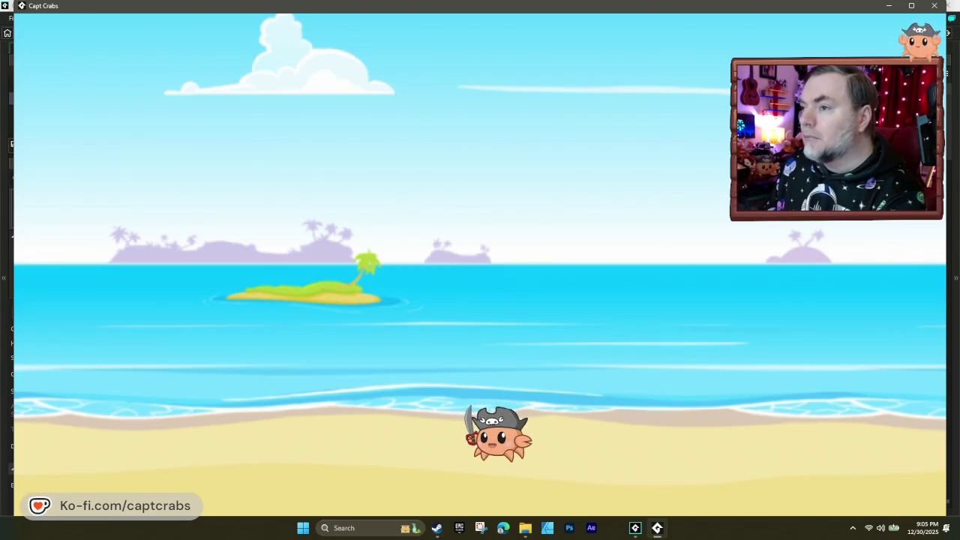
key(Left)
key(Right)
key(Right)
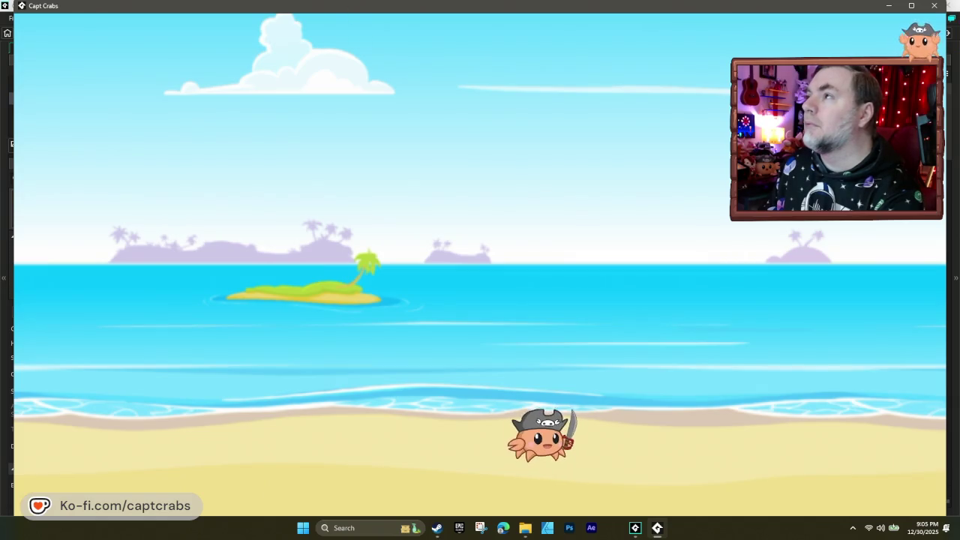
key(Escape)
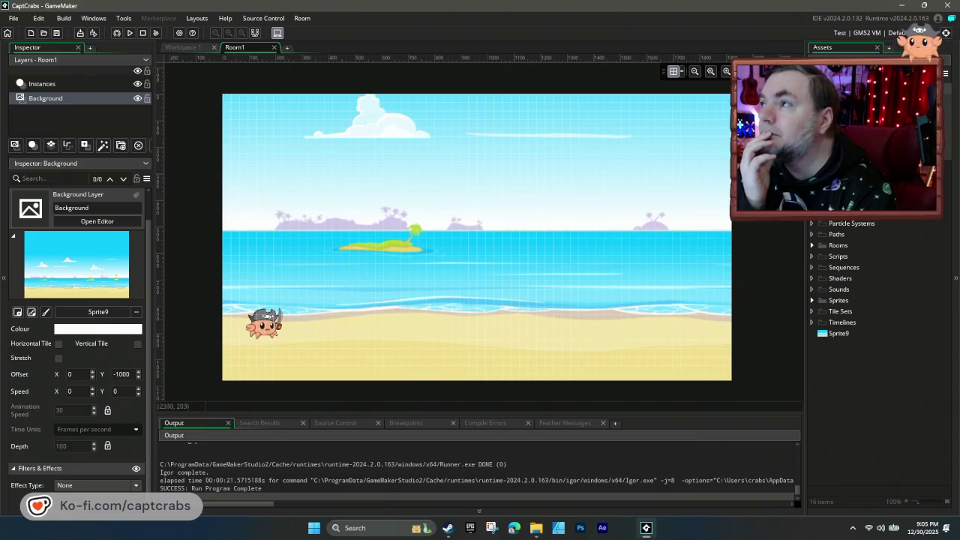
click(847, 150)
- Review the Graphics, Images and Installer pages of the Windows game options, then close them
scroll(877, 277, up, 2)
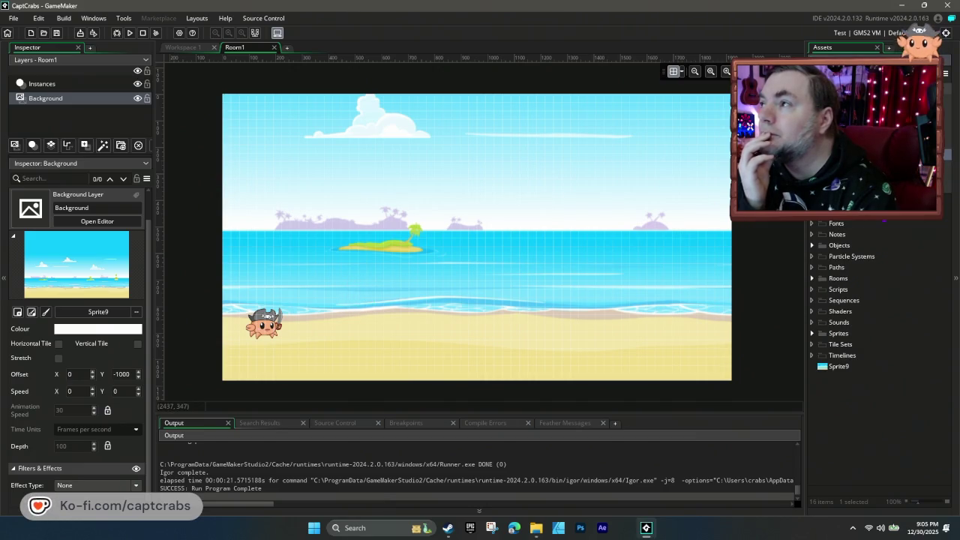
key(ctrl+shift+g)
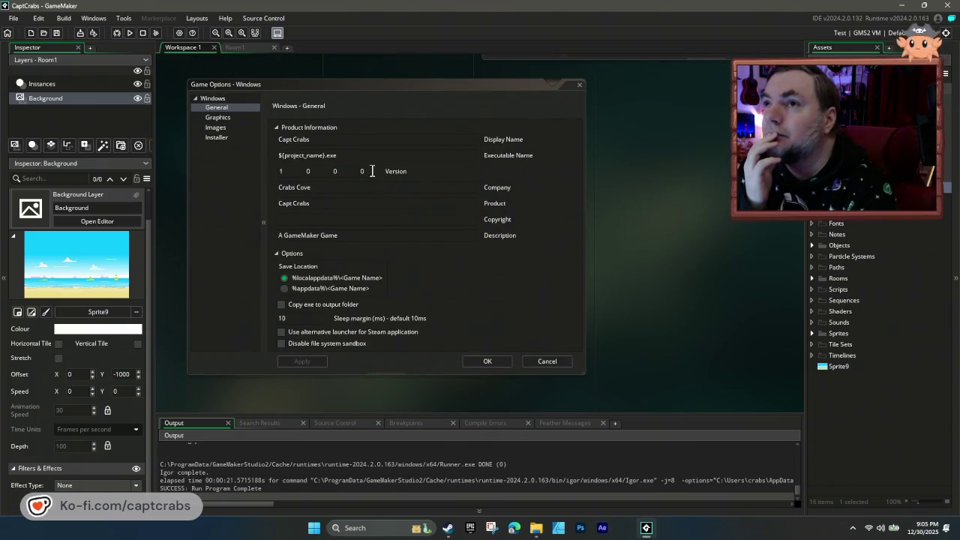
click(225, 118)
click(231, 129)
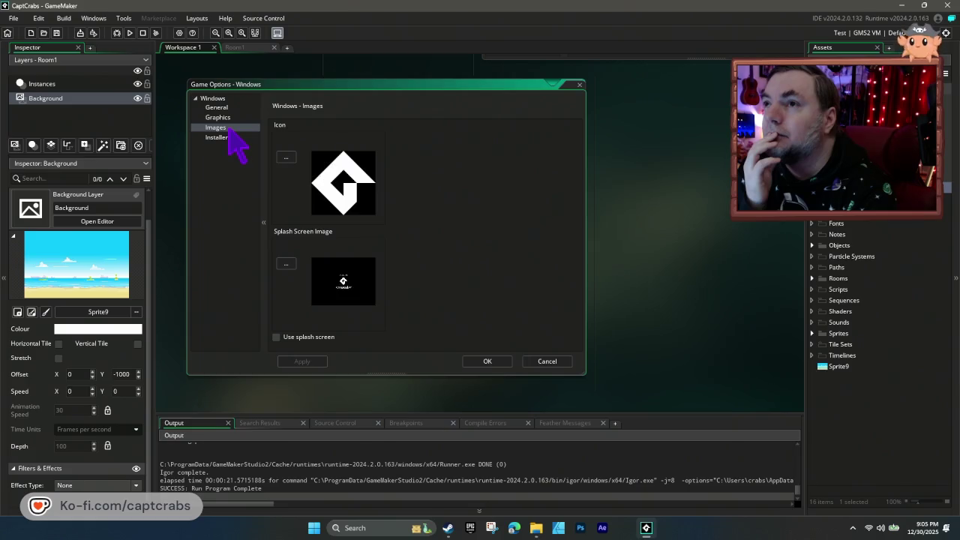
click(225, 138)
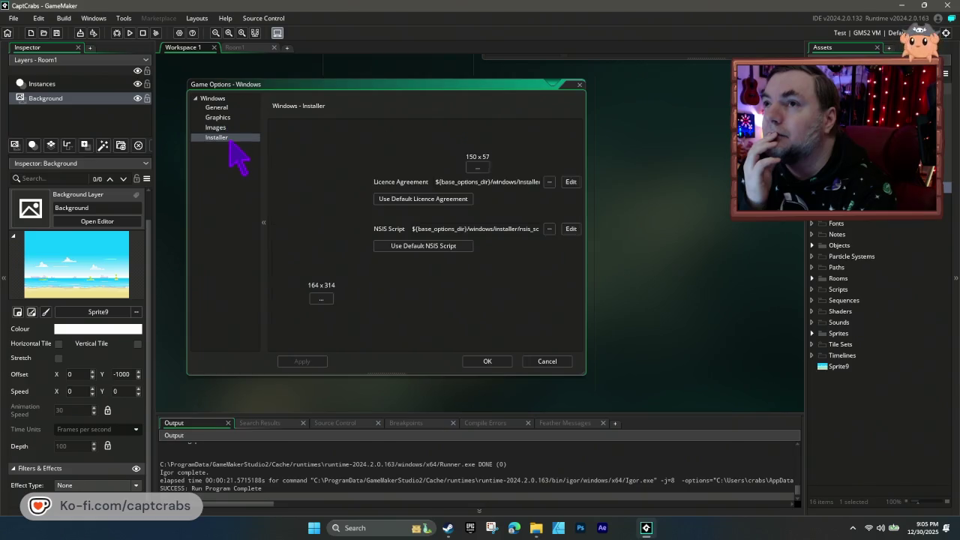
click(578, 86)
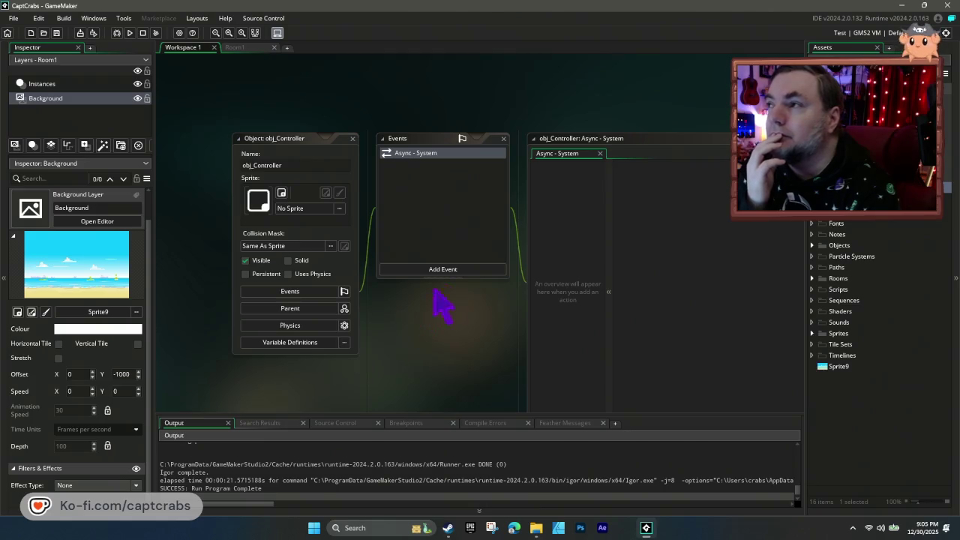
double_click(813, 245)
click(852, 256)
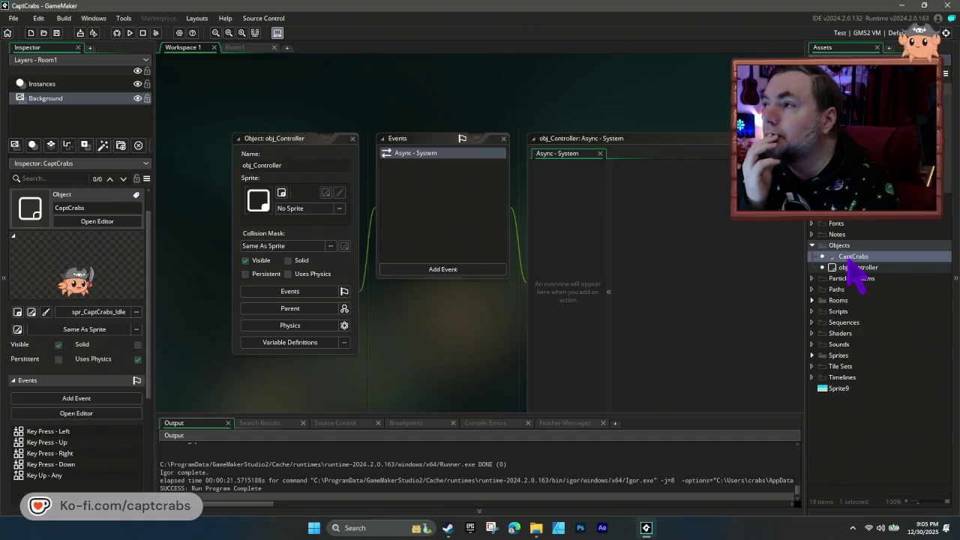
double_click(851, 256)
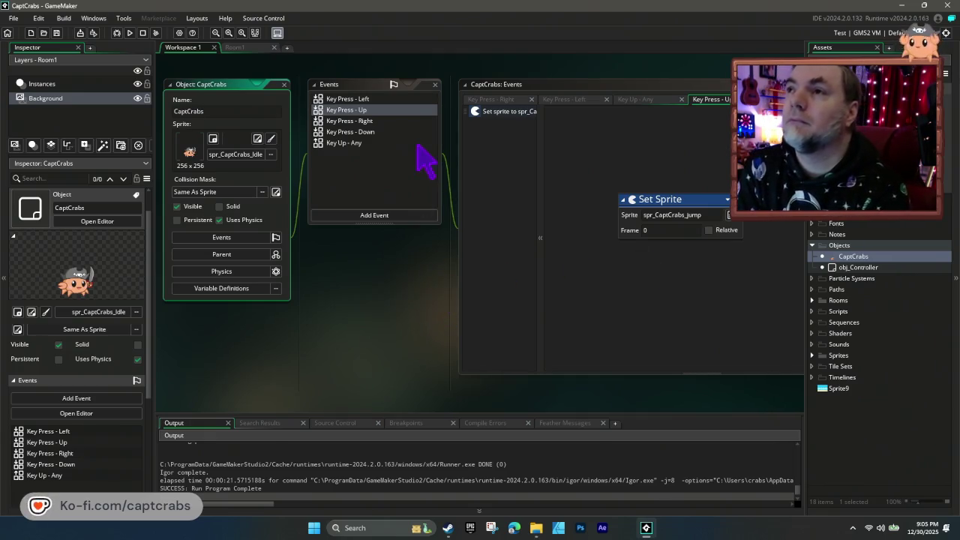
click(366, 132)
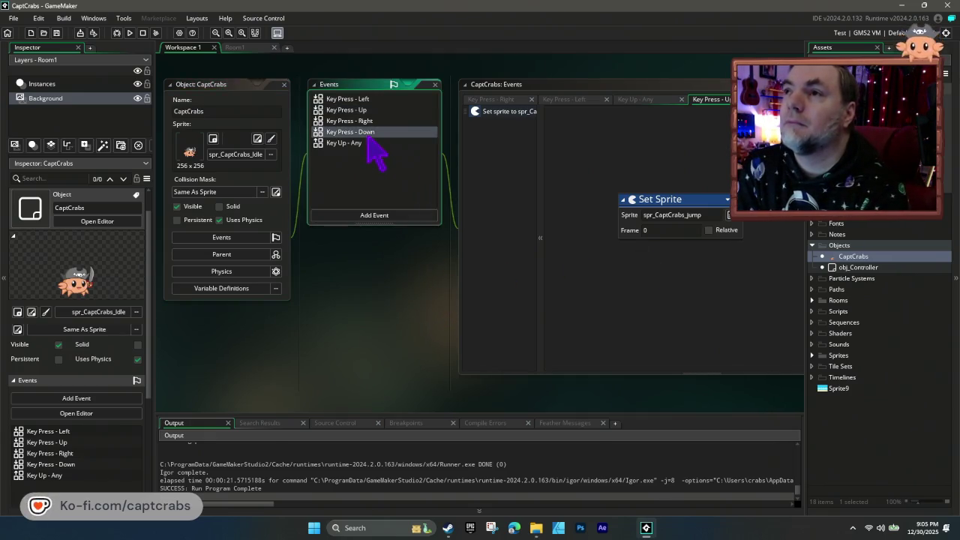
click(373, 216)
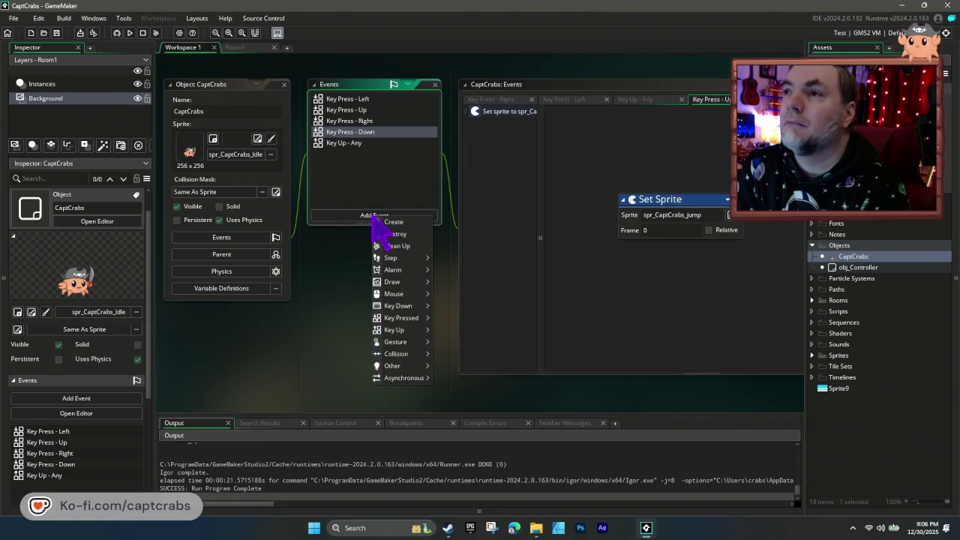
mouse_move(414, 318)
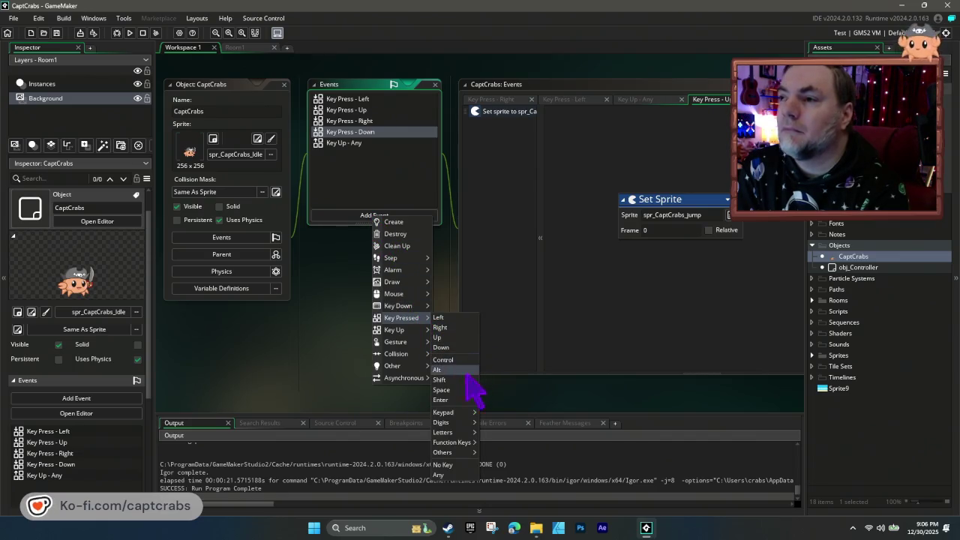
mouse_move(465, 416)
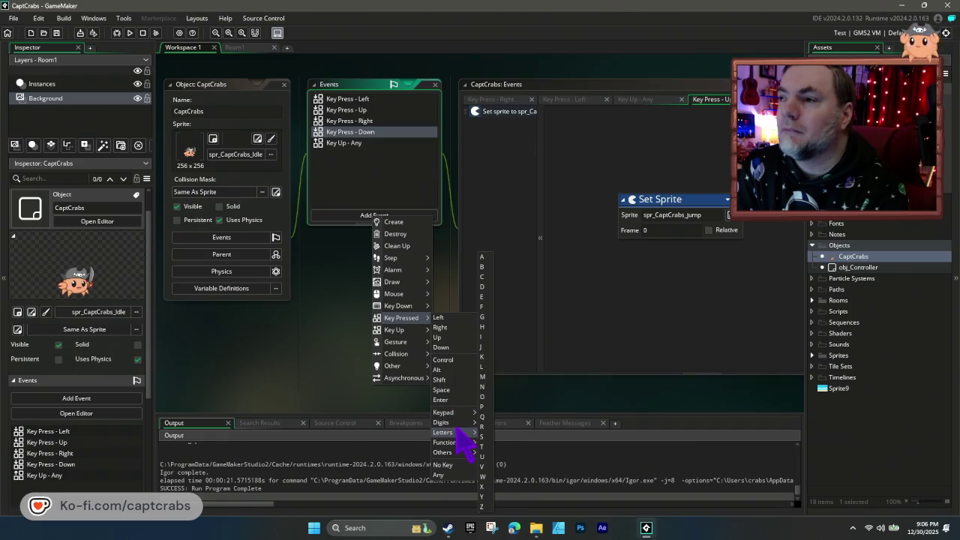
mouse_move(461, 453)
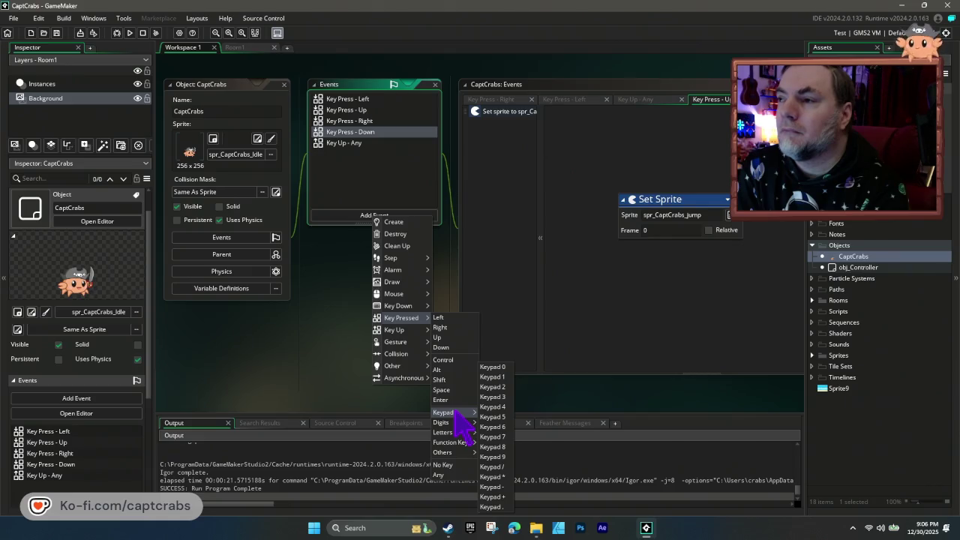
click(343, 253)
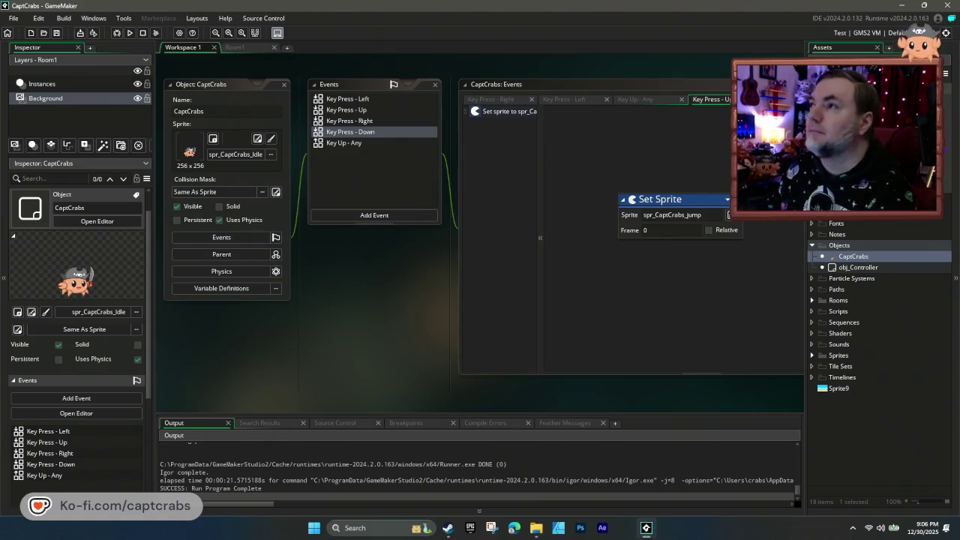
- Close GameMaker, start and close Action Game Maker's project manager, then launch Pixel Game Maker MV
click(950, 6)
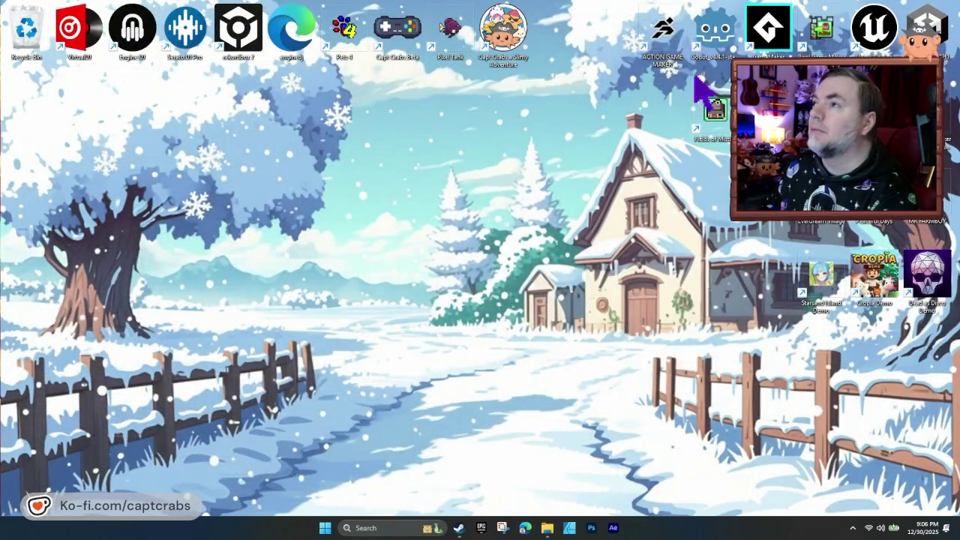
double_click(665, 54)
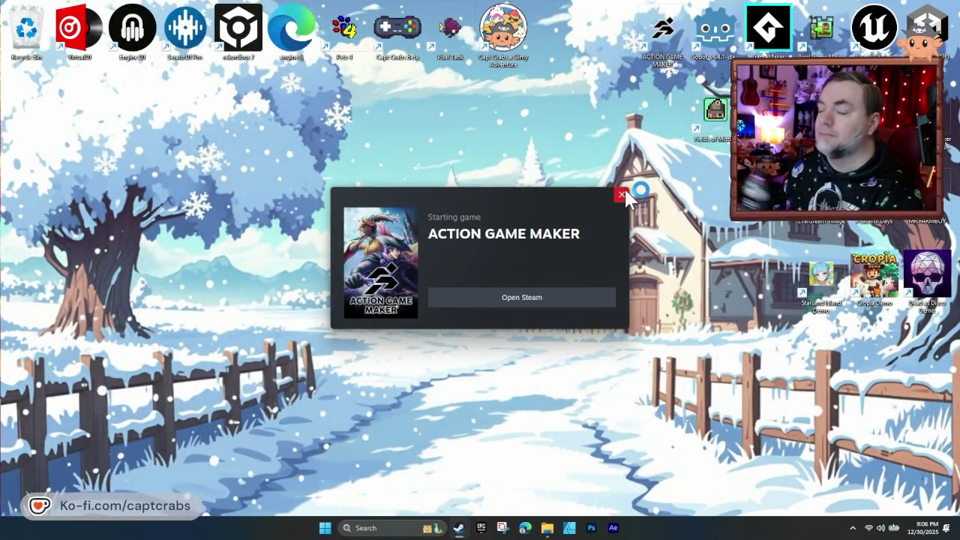
click(622, 195)
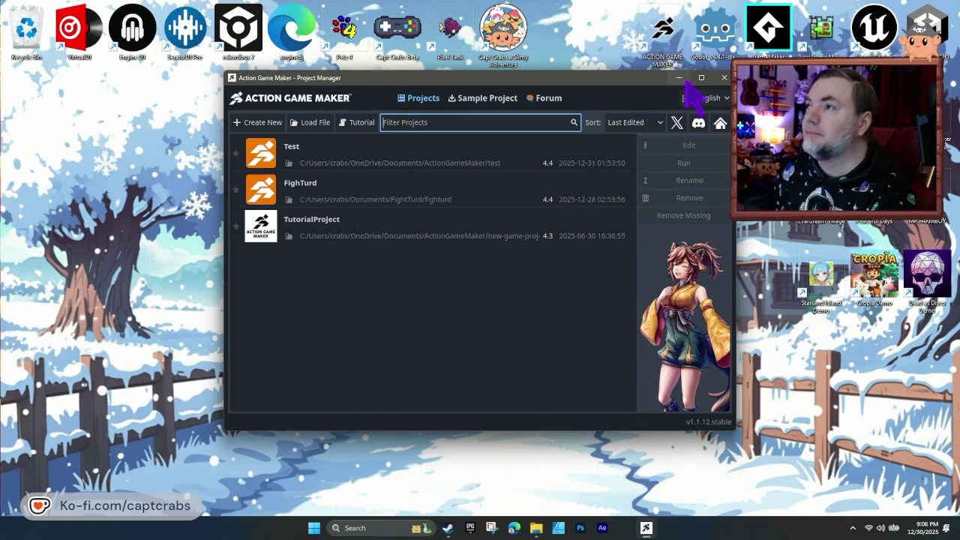
click(724, 77)
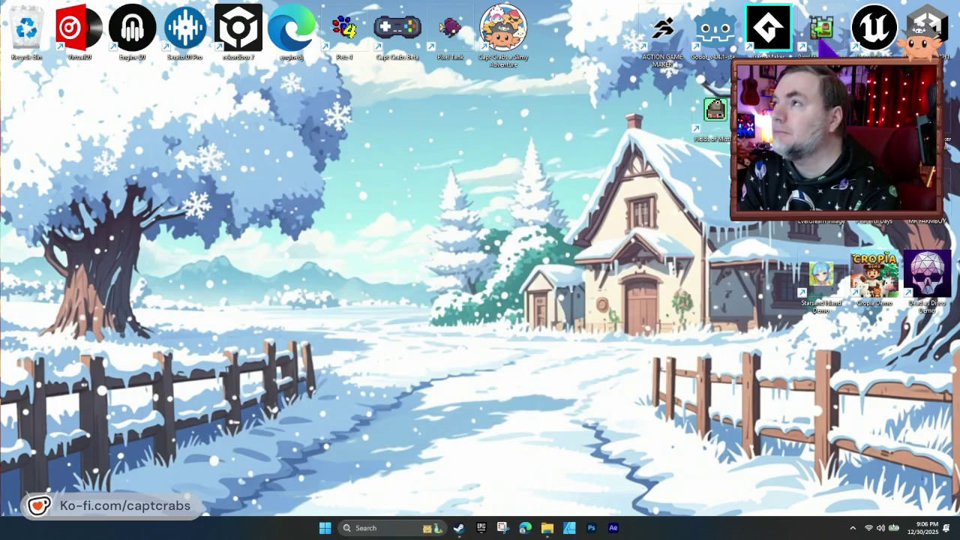
double_click(823, 37)
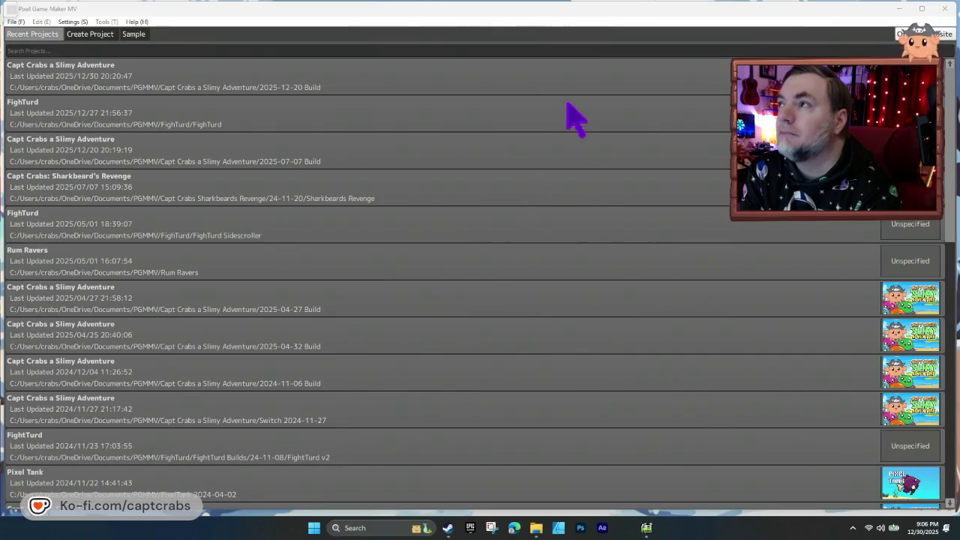
- Open the Capt Crabs a Slimy Adventure 2025-12-20 Build from Recent Projects
double_click(551, 90)
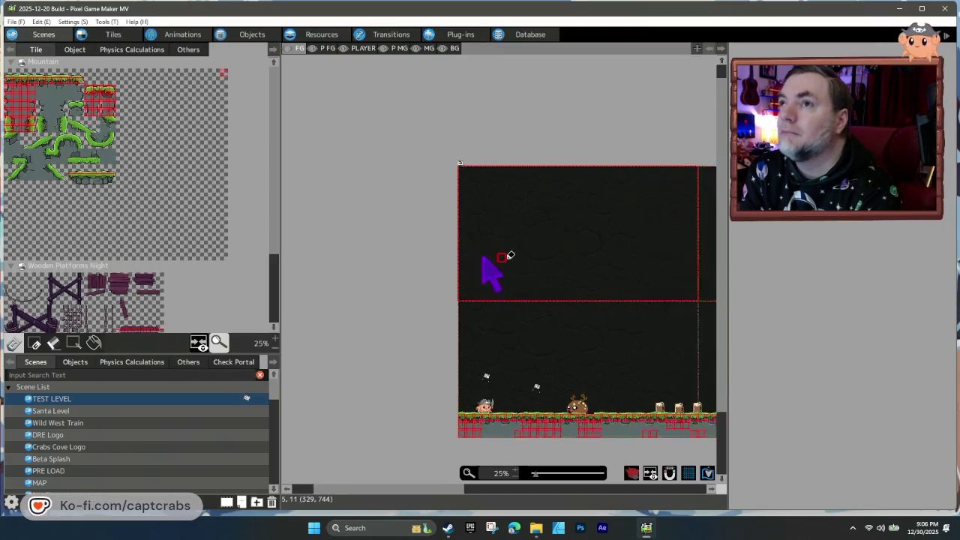
- Look at the editor's general options under Tools and close them unchanged
click(84, 23)
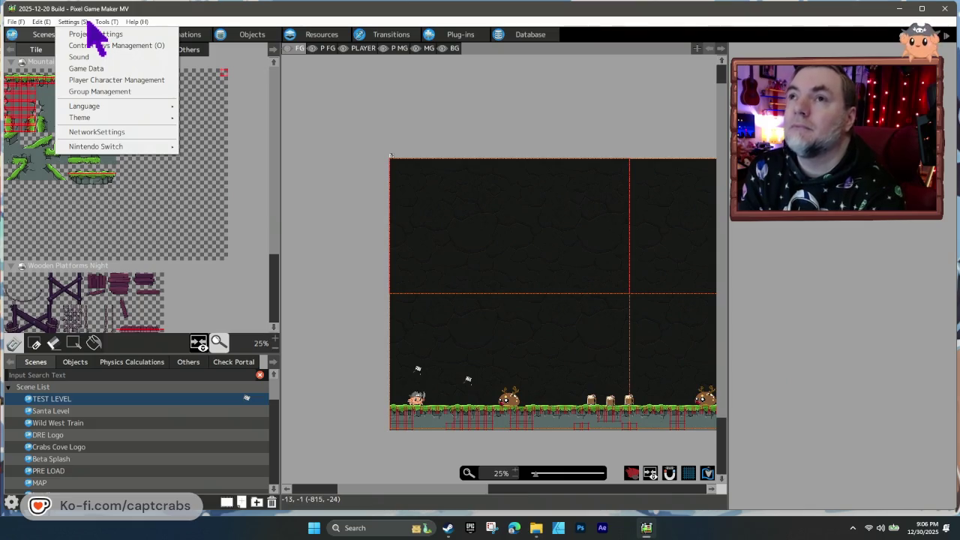
click(88, 22)
click(102, 23)
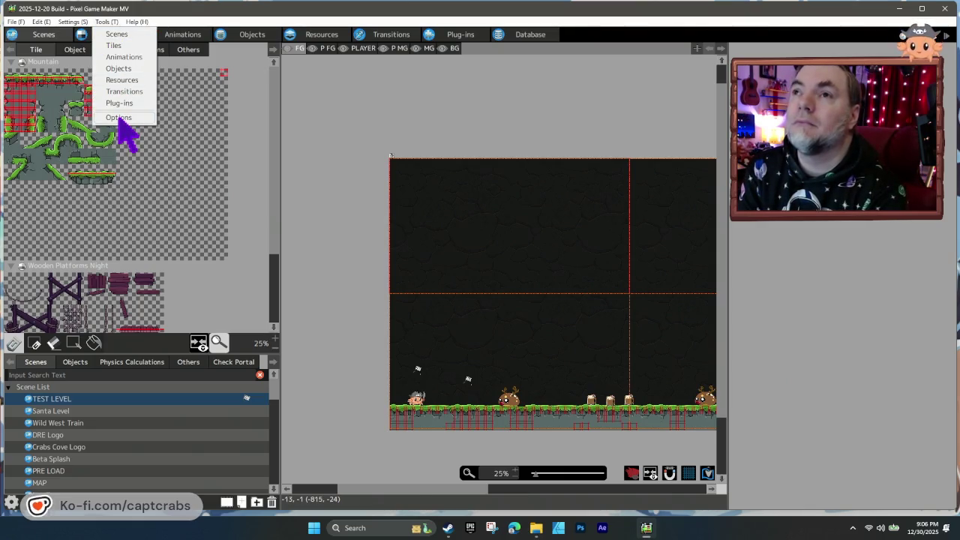
click(119, 118)
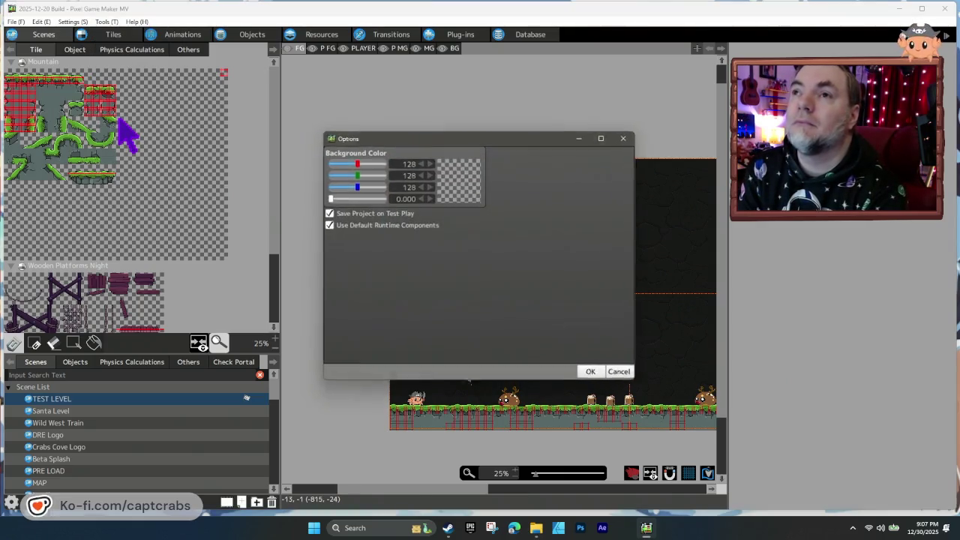
click(629, 137)
- Bring up the Project Settings on the basic settings page
click(107, 22)
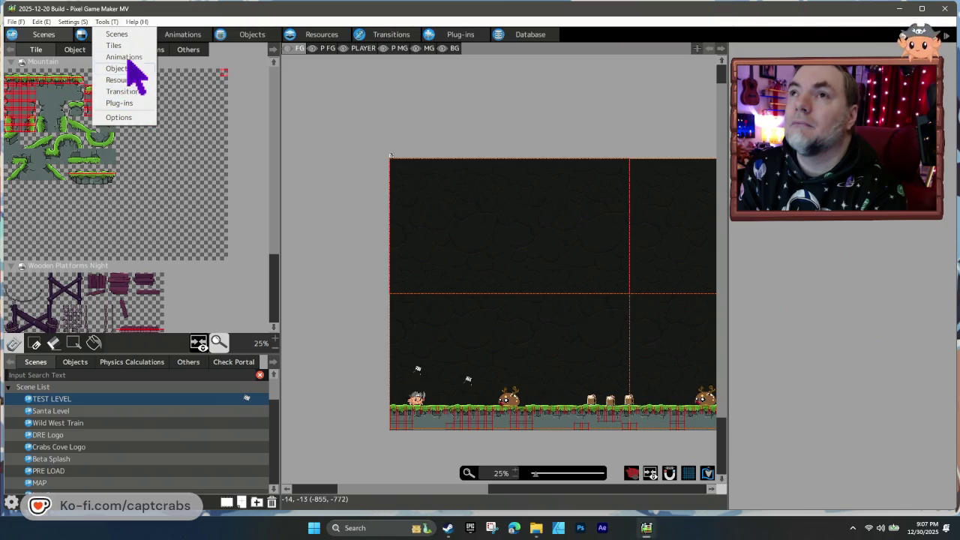
mouse_move(75, 23)
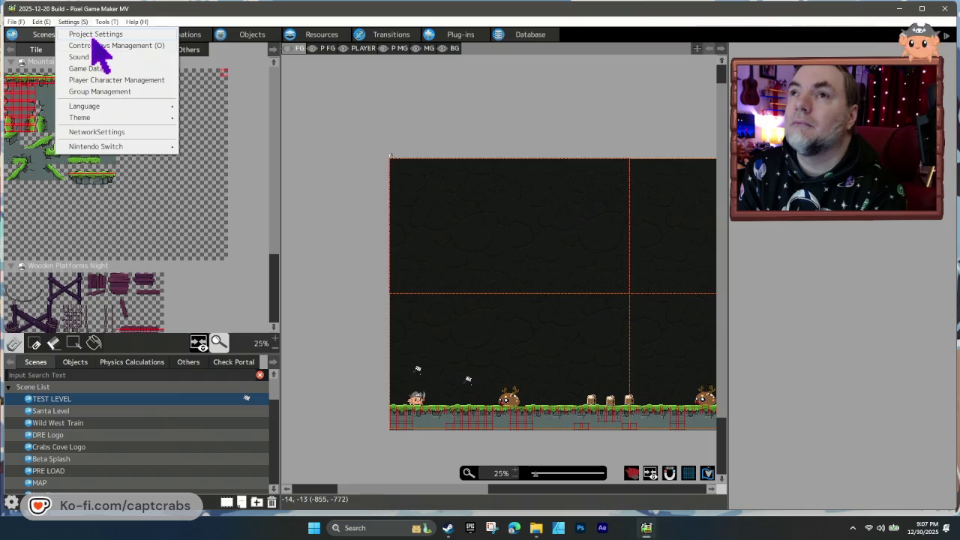
click(101, 35)
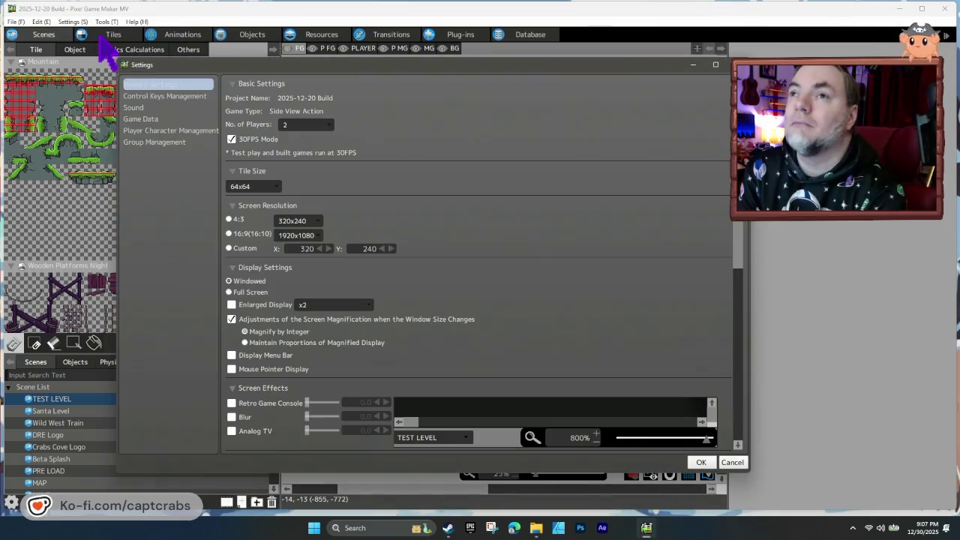
- Review the player characters, group management, sound volume and control key pages, then return to basic settings
click(169, 131)
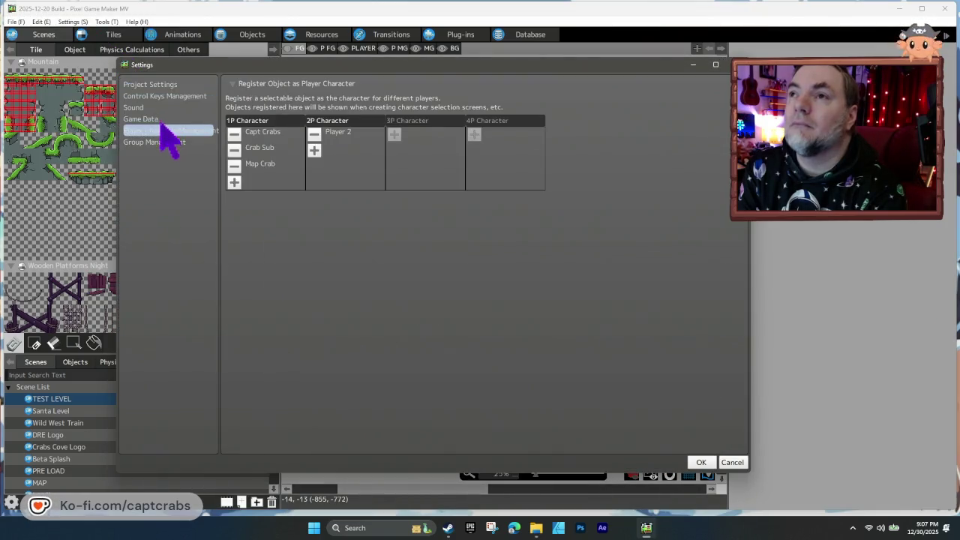
click(164, 142)
click(160, 109)
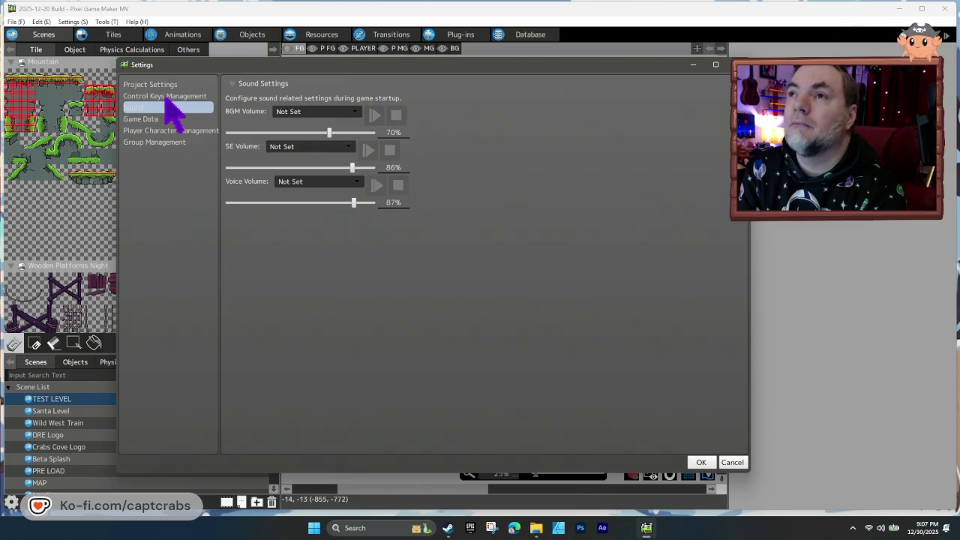
click(167, 97)
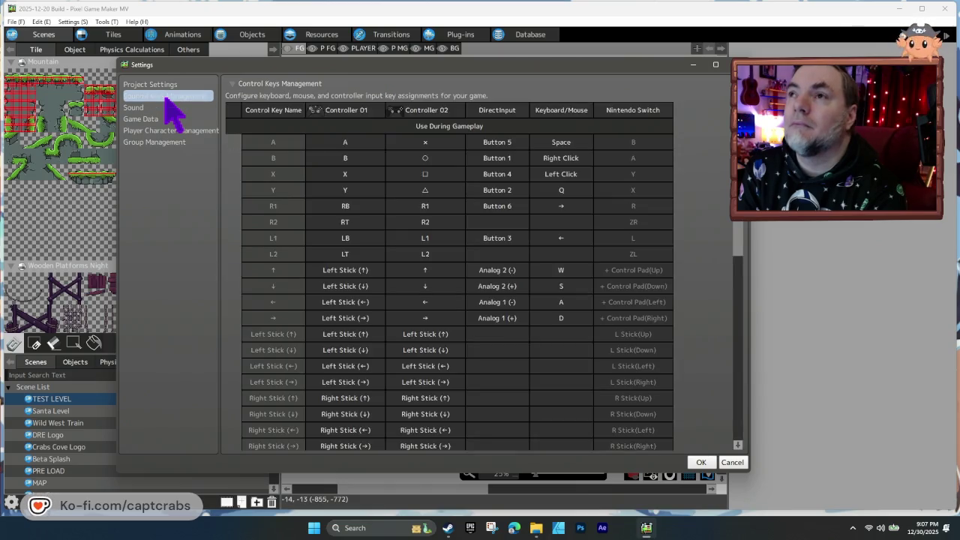
click(167, 85)
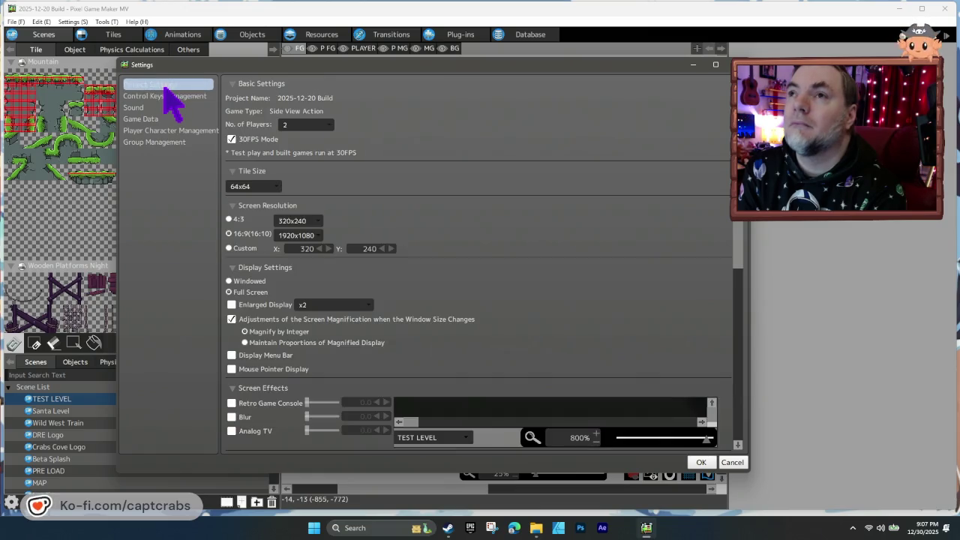
- Collapse and re-expand the Nintendo Switch screen options while scrolling through the basic settings
scroll(558, 367, down, 2)
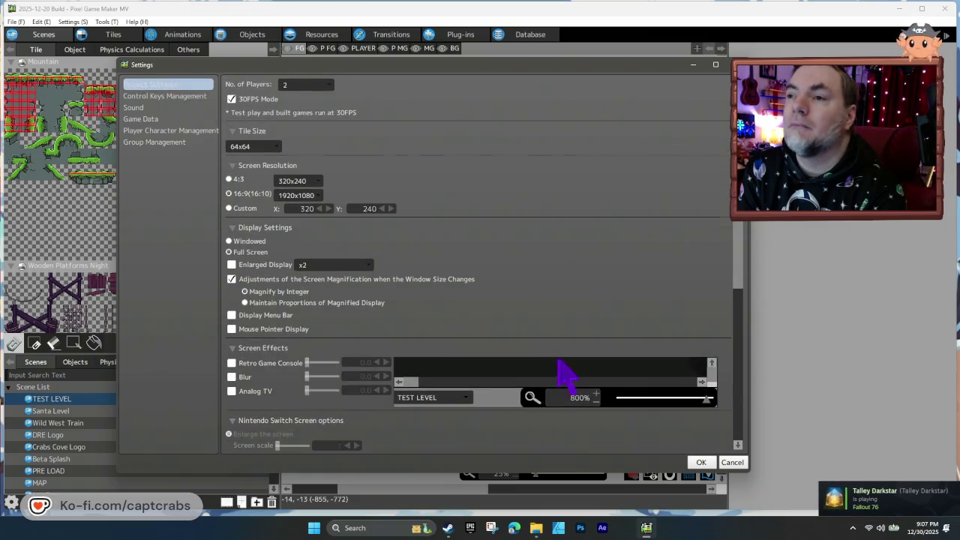
click(303, 411)
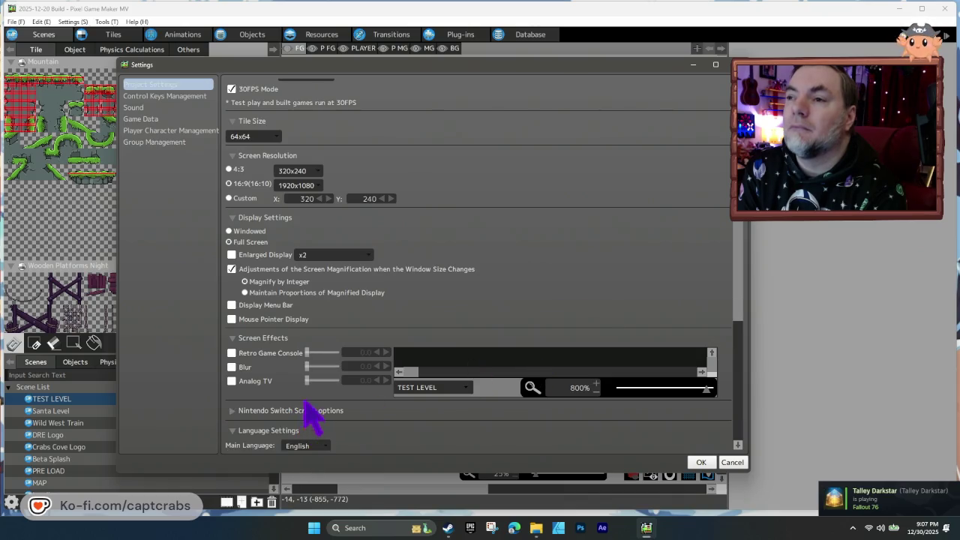
click(303, 411)
scroll(330, 435, down, 4)
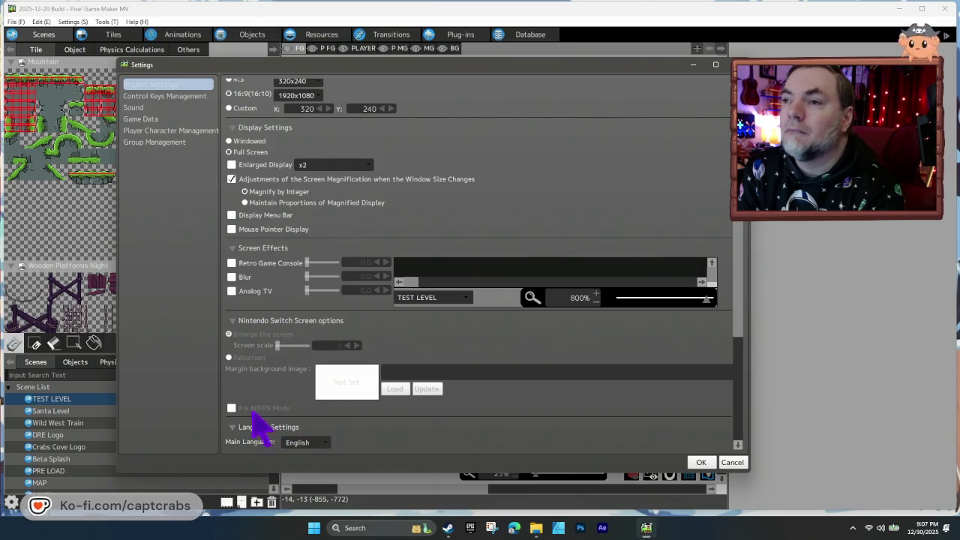
scroll(345, 425, down, 2)
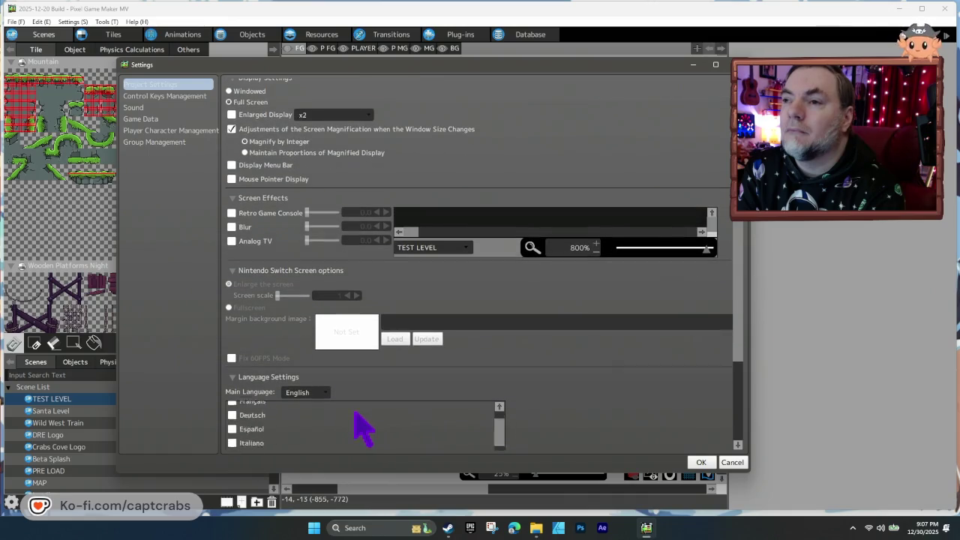
scroll(623, 418, down, 2)
scroll(619, 418, down, 4)
scroll(614, 420, up, 5)
scroll(604, 417, up, 4)
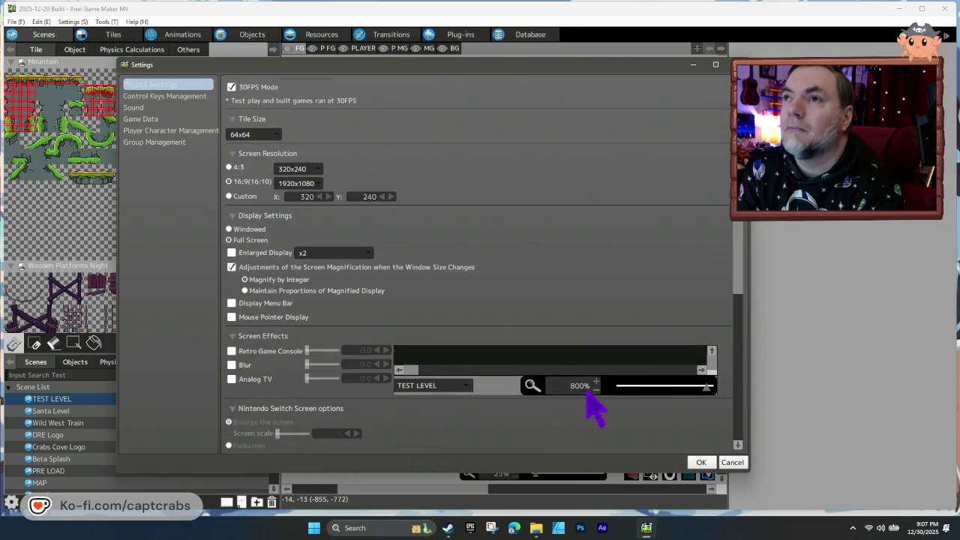
scroll(567, 276, up, 1)
- Toggle 30FPS Mode off and back on, then accept the settings with OK
click(232, 140)
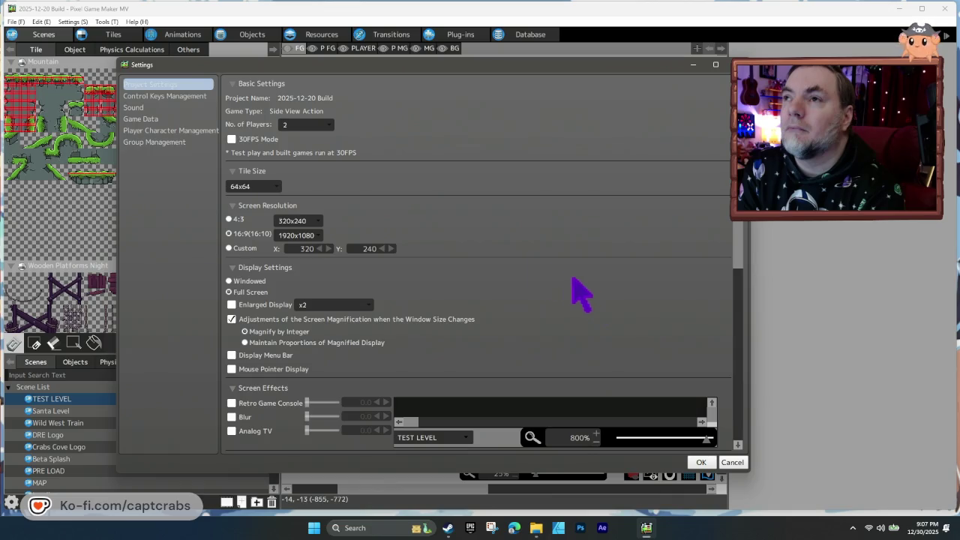
click(232, 140)
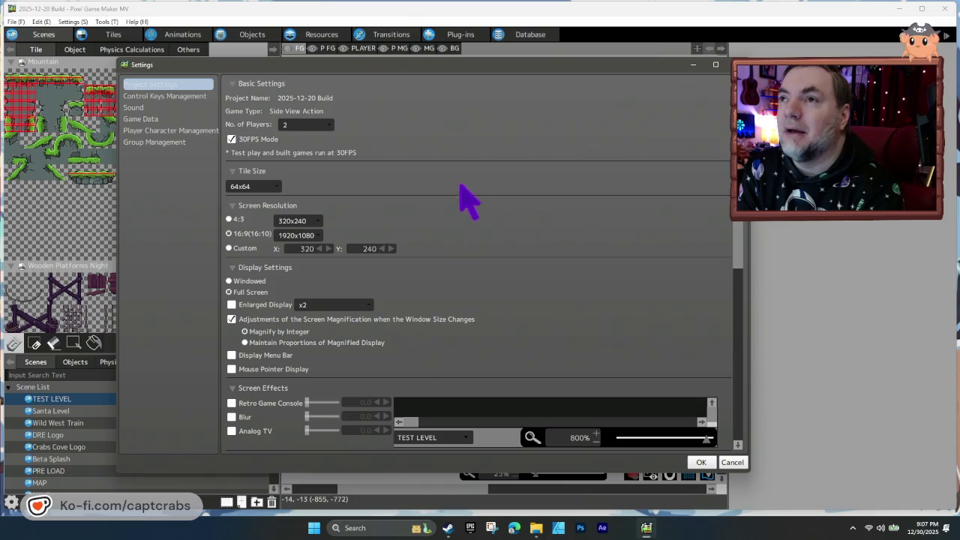
click(702, 462)
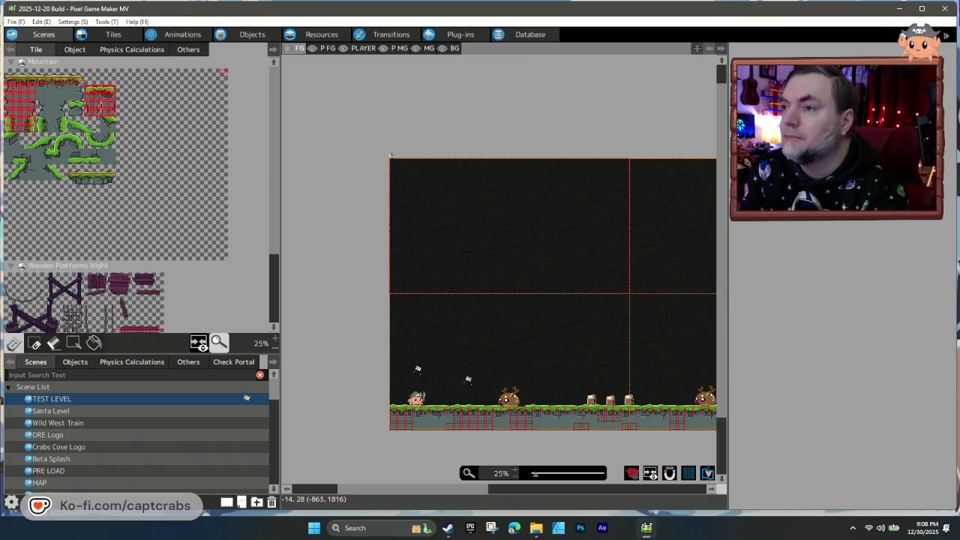
- Scroll the Scenes list and show the Beta Splash scene
scroll(126, 439, down, 2)
scroll(131, 446, down, 1)
scroll(90, 438, up, 1)
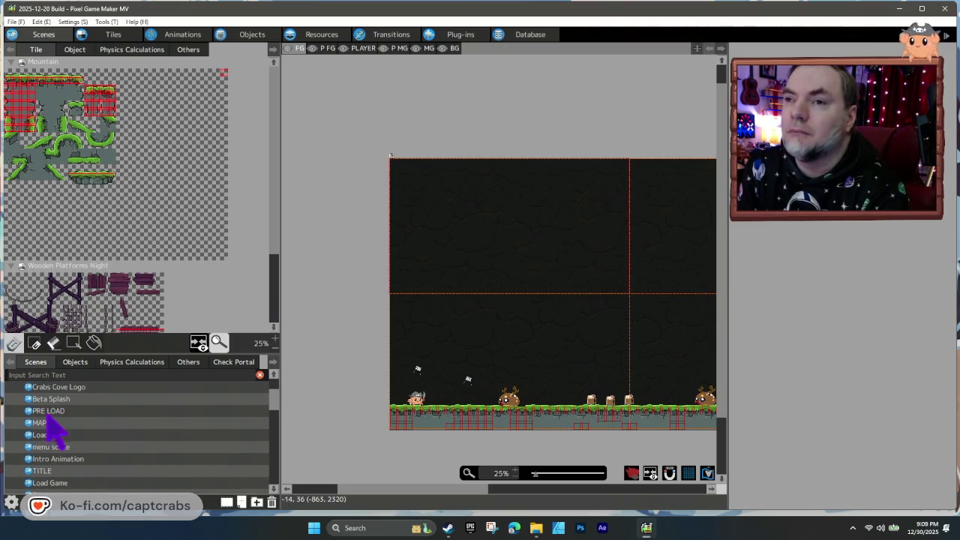
click(49, 400)
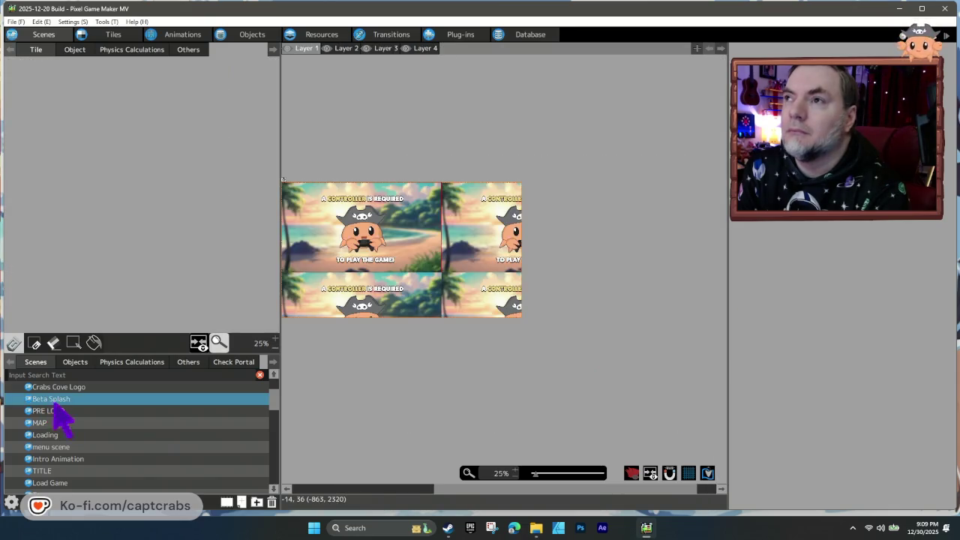
- Look through the PRE LOAD and MAP scenes, then close Pixel Game Maker MV
click(84, 411)
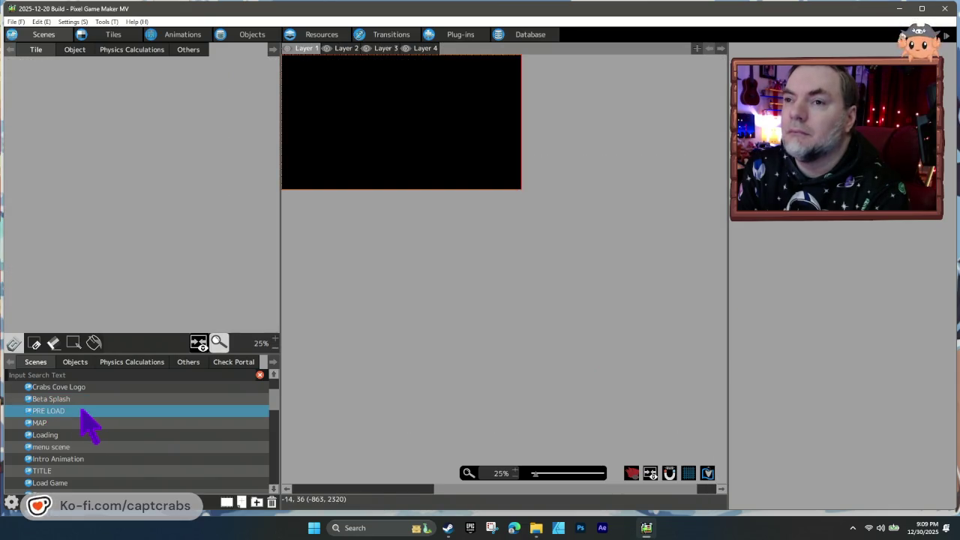
drag(385, 139, 476, 246)
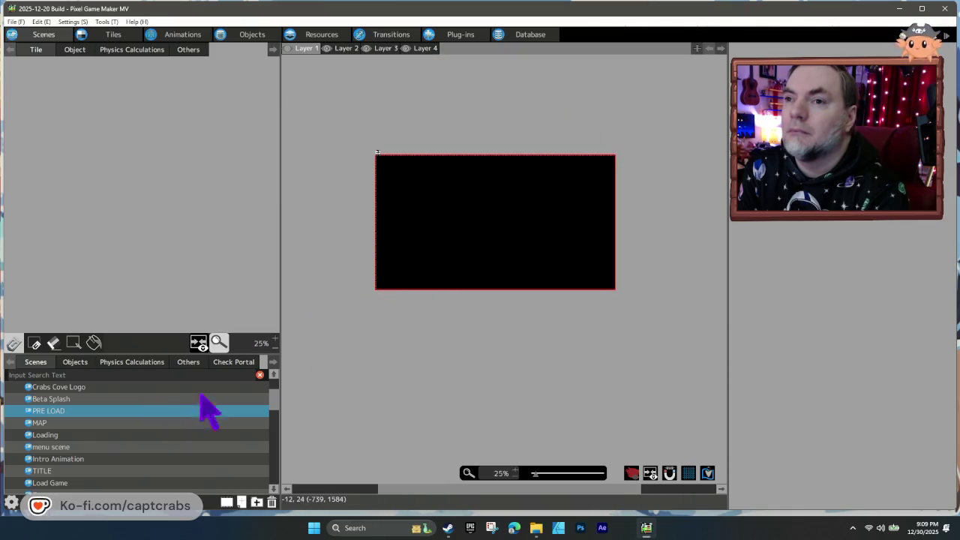
click(89, 425)
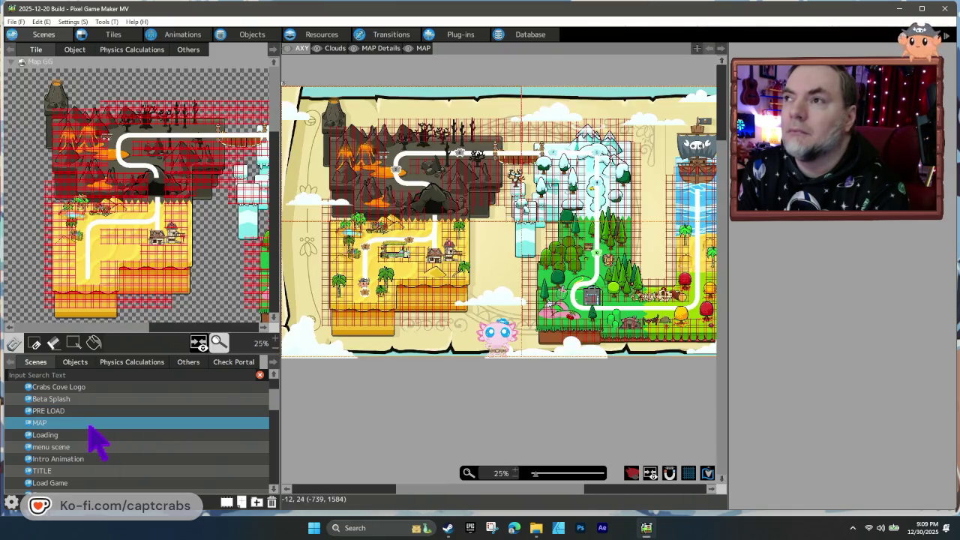
mouse_move(571, 366)
mouse_down()
mouse_move(561, 397)
mouse_move(485, 392)
mouse_move(537, 373)
mouse_up()
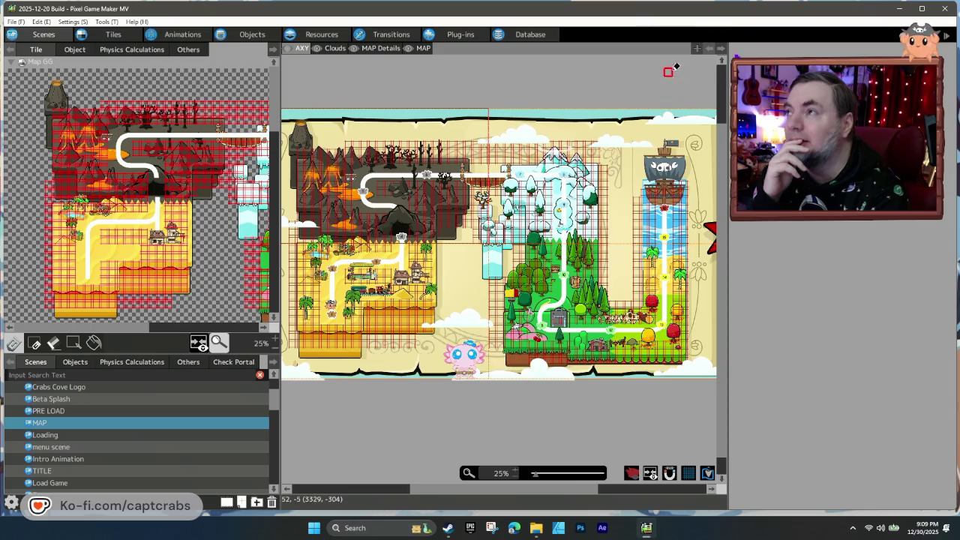
click(945, 9)
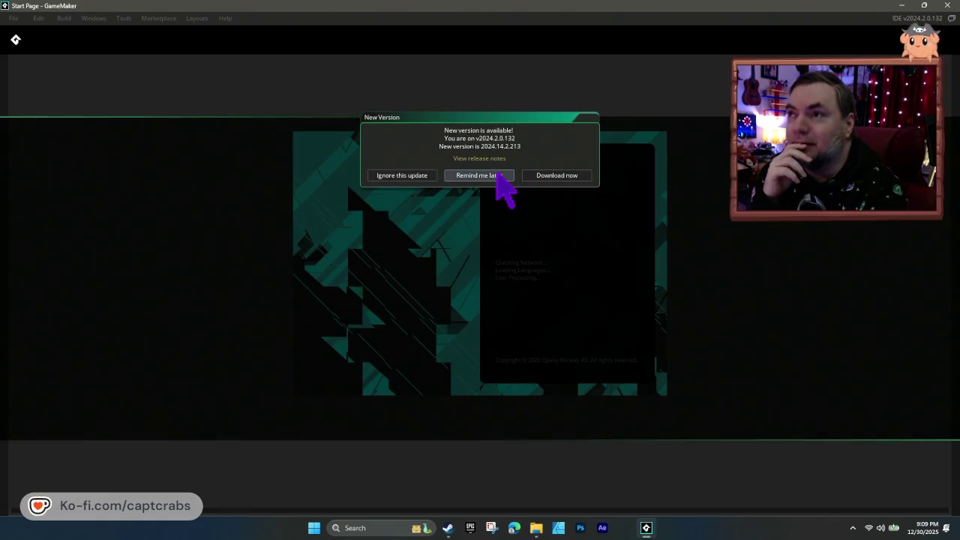
- Postpone the GameMaker update, open CaptCrabs, and select its Key Up - Any event
click(498, 176)
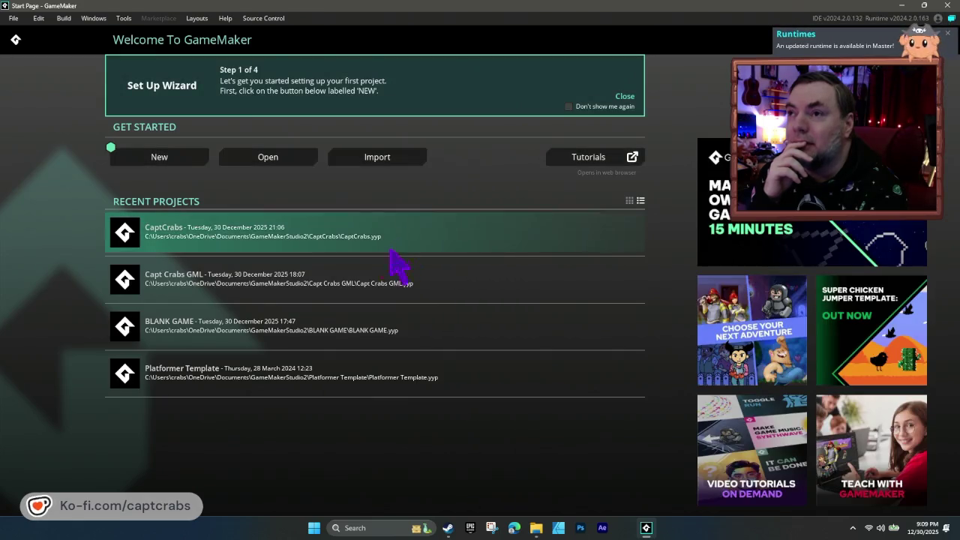
click(351, 232)
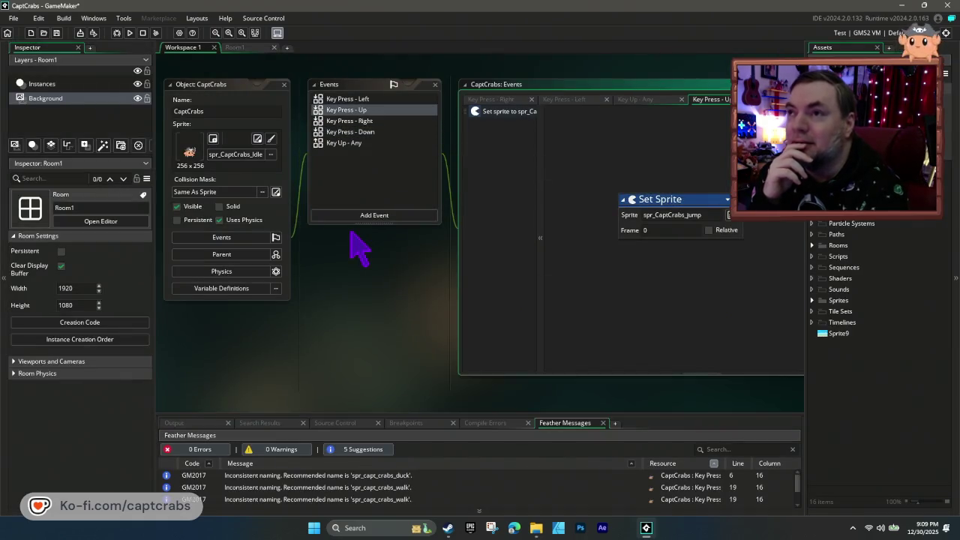
click(357, 144)
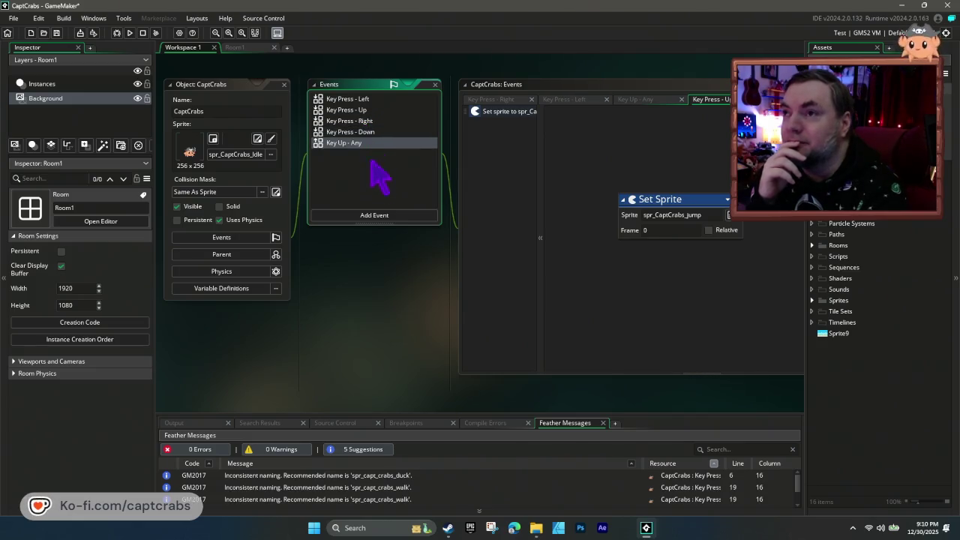
click(375, 215)
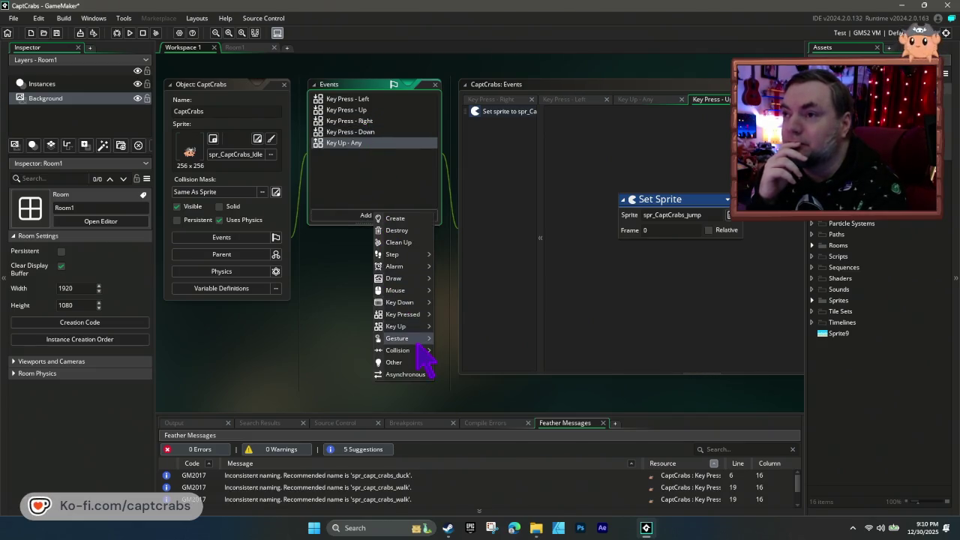
mouse_move(417, 340)
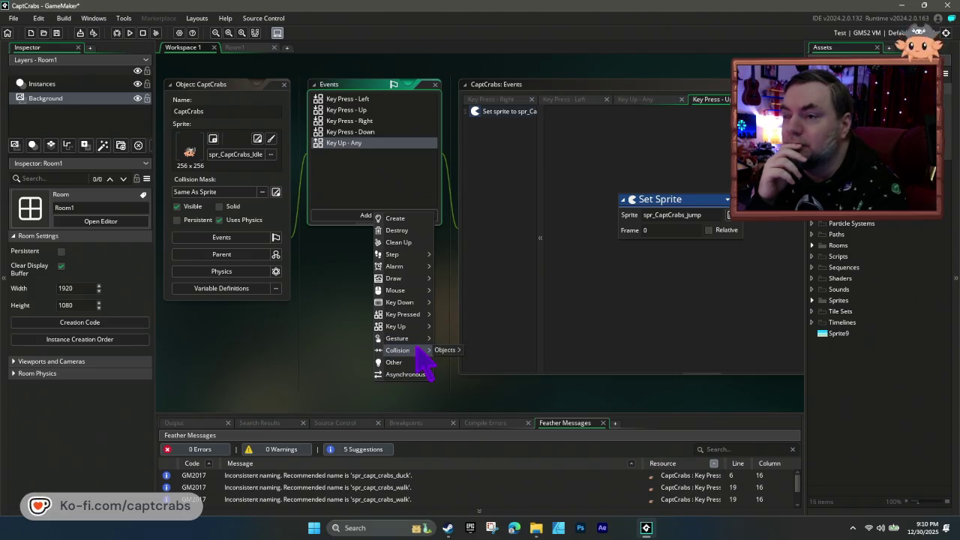
mouse_move(420, 367)
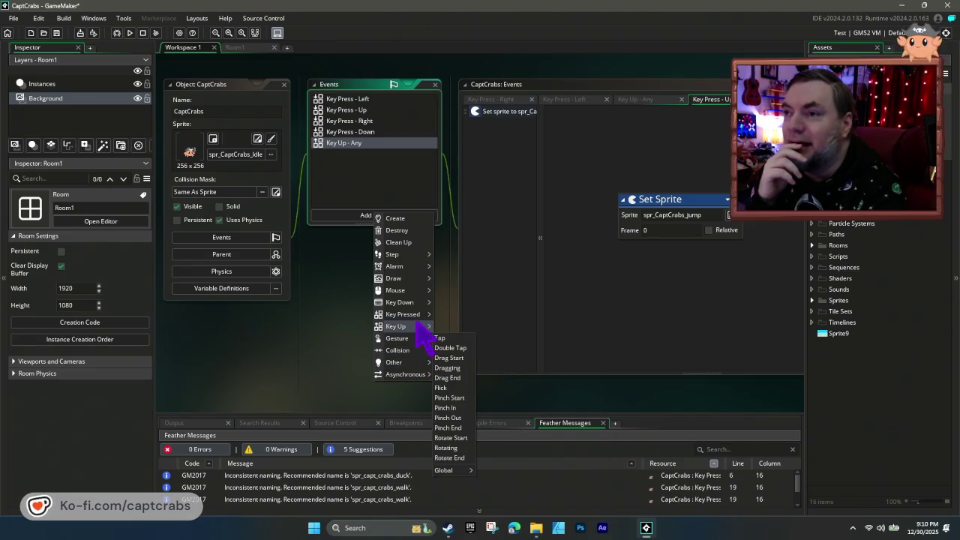
mouse_move(422, 314)
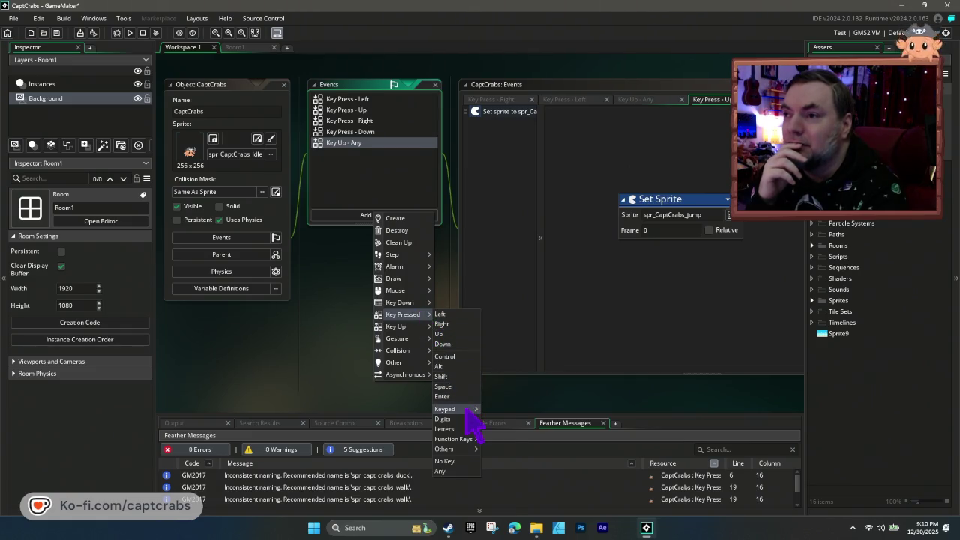
mouse_move(467, 411)
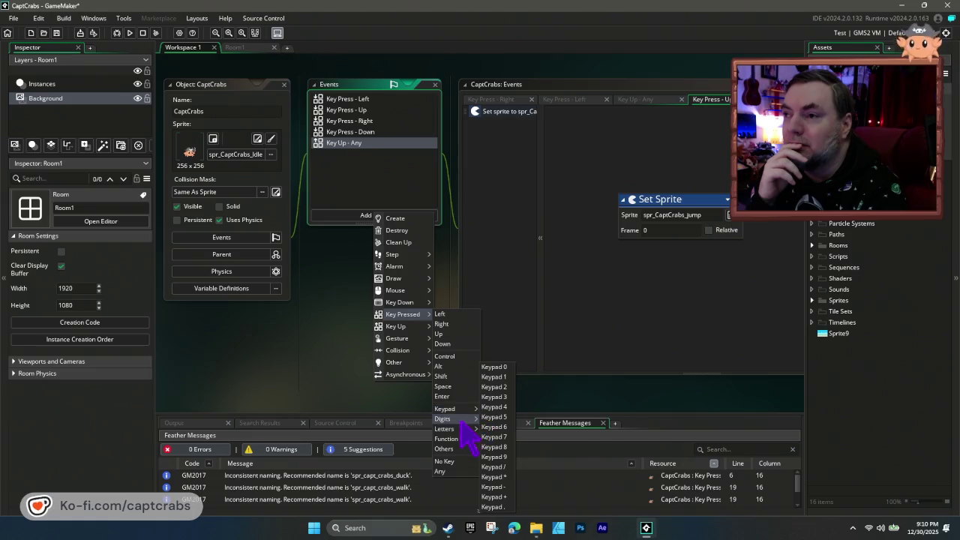
mouse_move(462, 430)
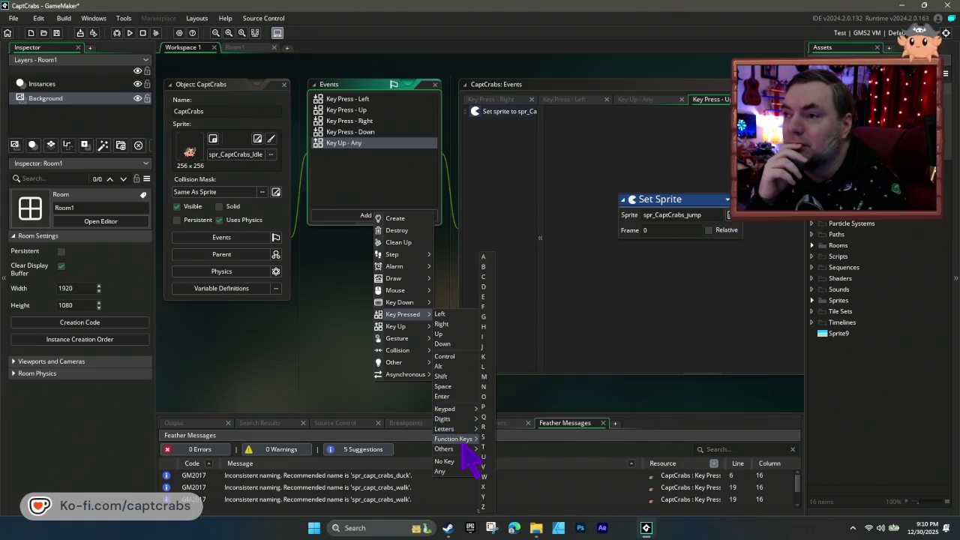
mouse_move(462, 451)
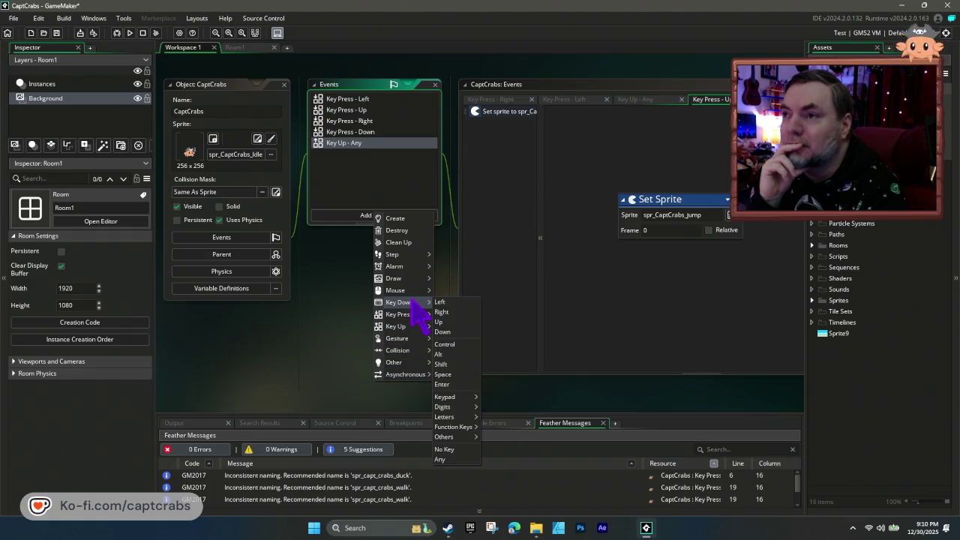
mouse_move(403, 279)
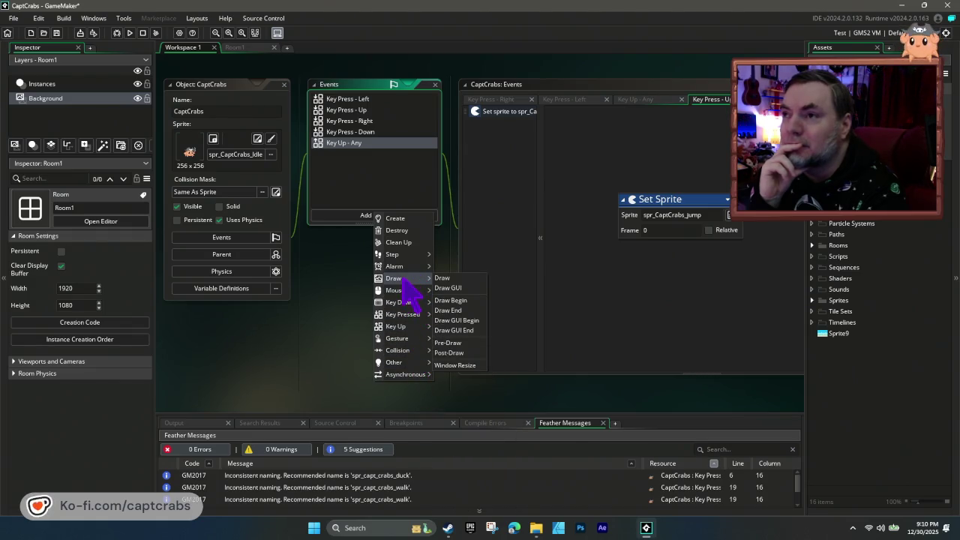
mouse_move(403, 257)
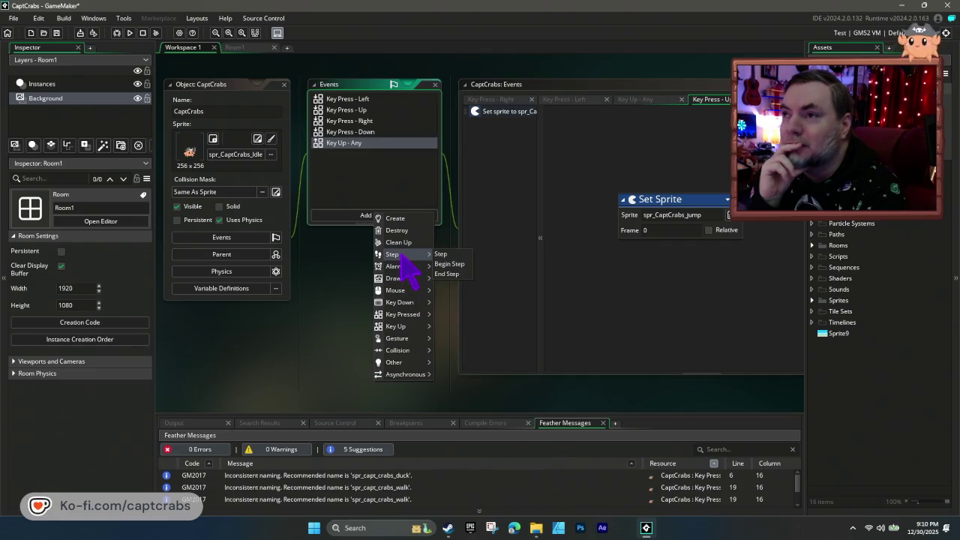
click(357, 161)
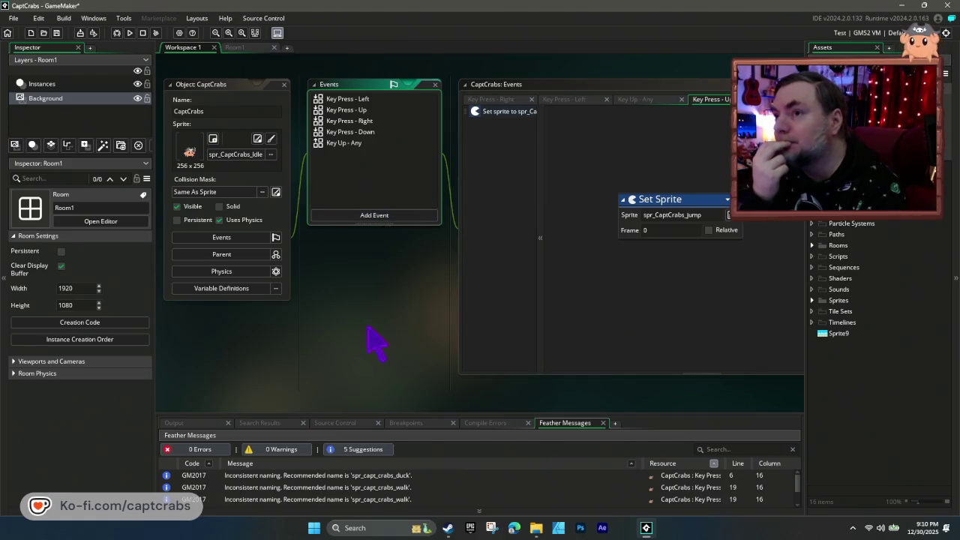
key(F5)
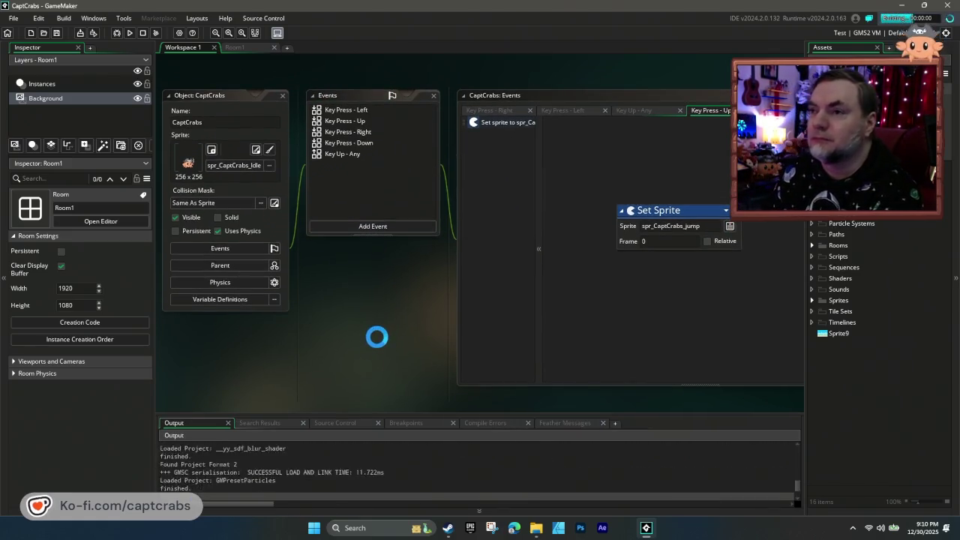
- Walk the crab right along the beach and back left, then exit the game
key(Right)
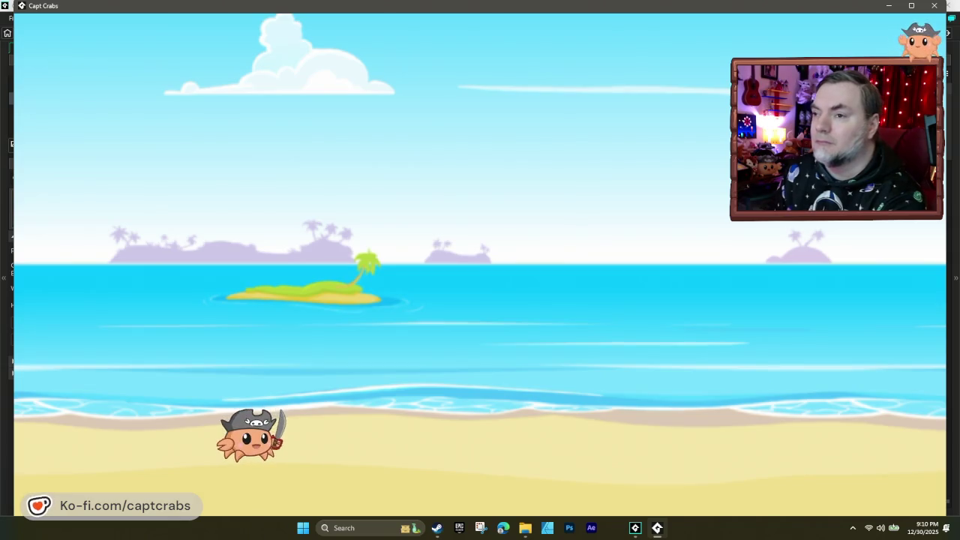
key(Right)
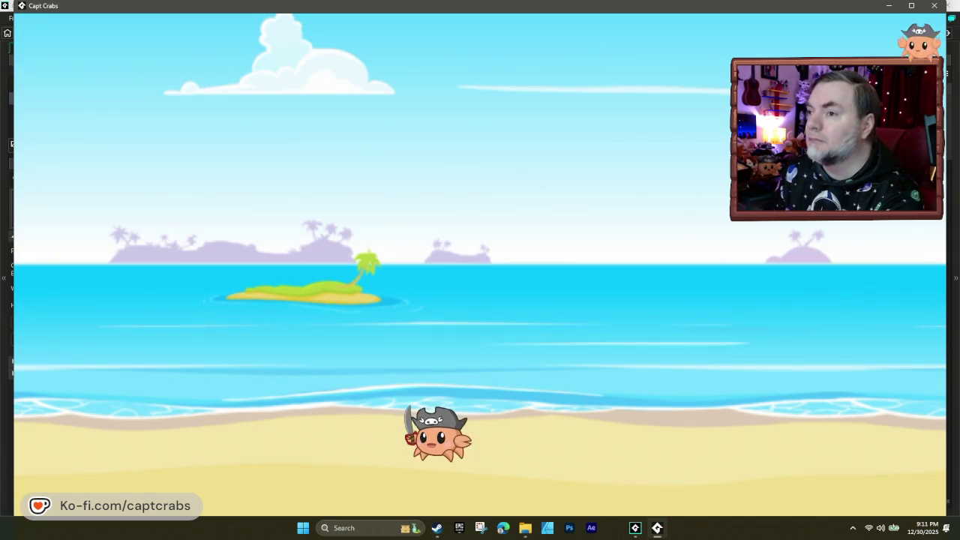
key(Left)
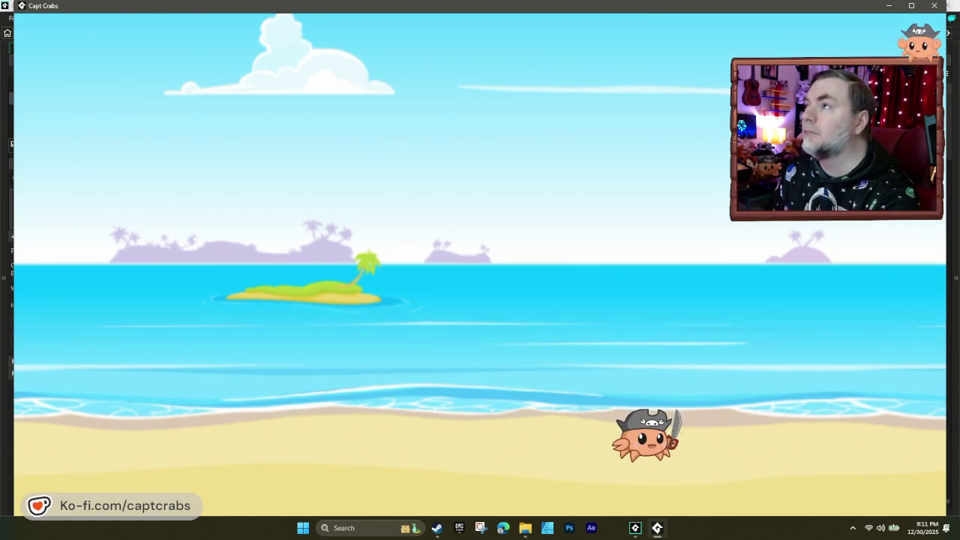
key(Escape)
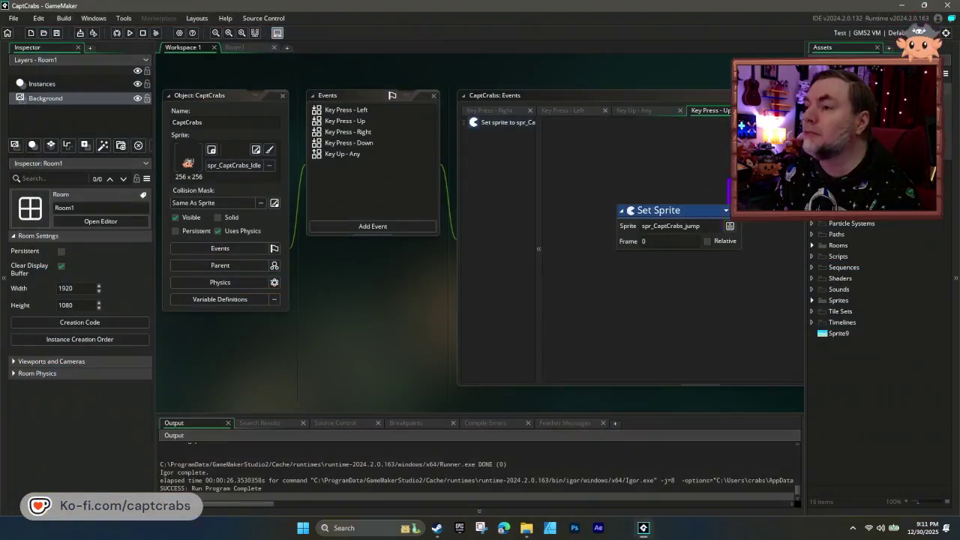